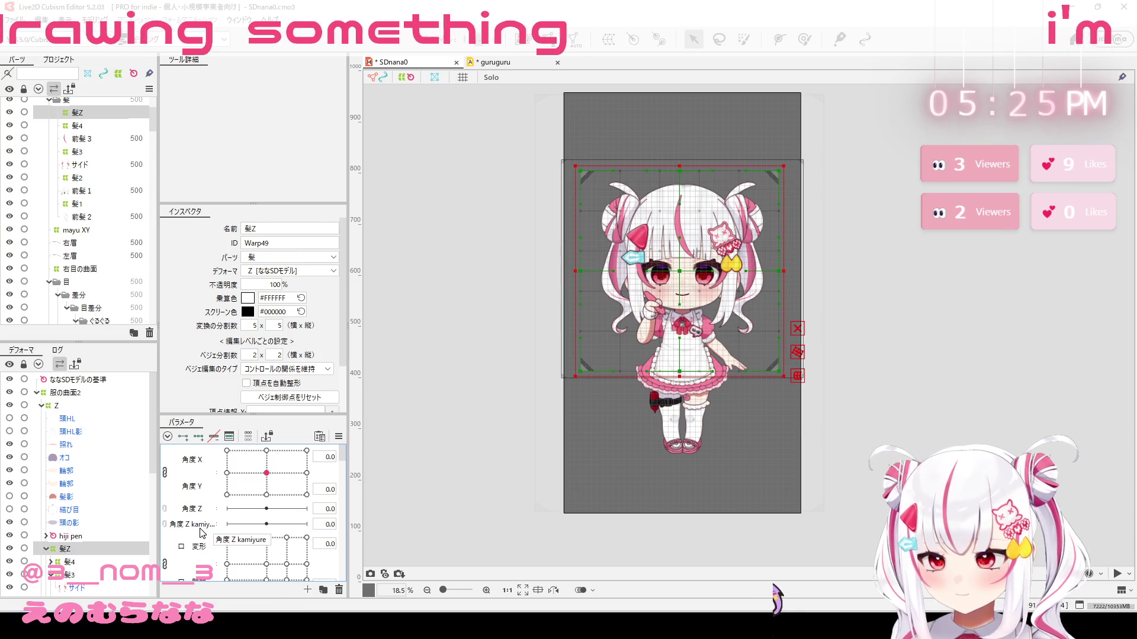
Step: Review the 角度 Z kamiyure parameter's settings without changing anything
{"action": "right_click", "coordinate": [203, 525]}
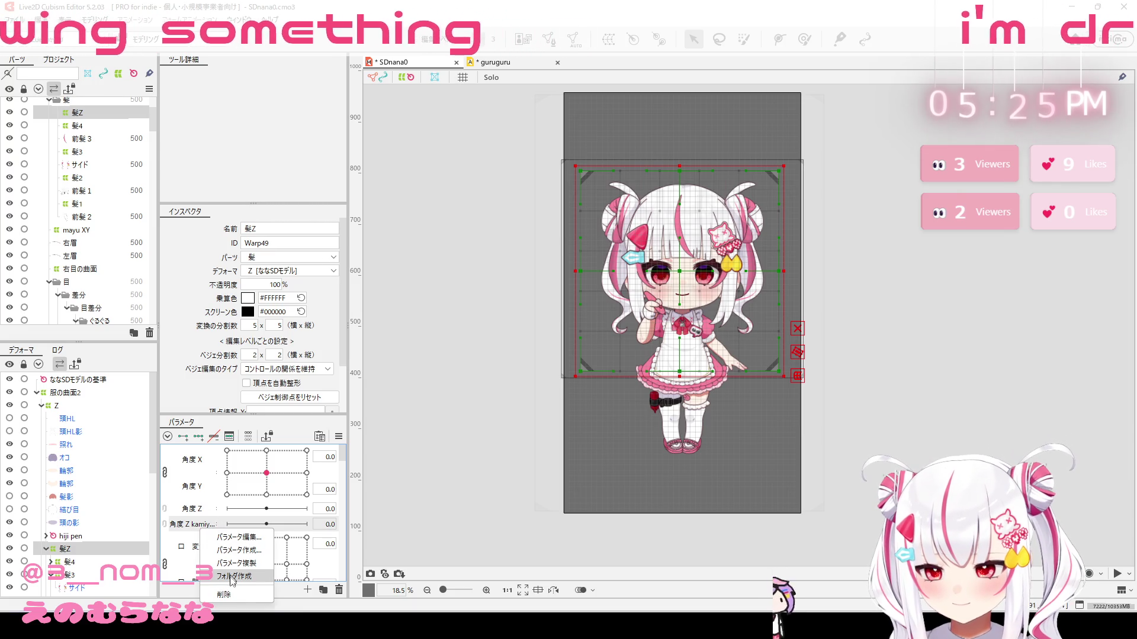
{"action": "left_click", "coordinate": [237, 537]}
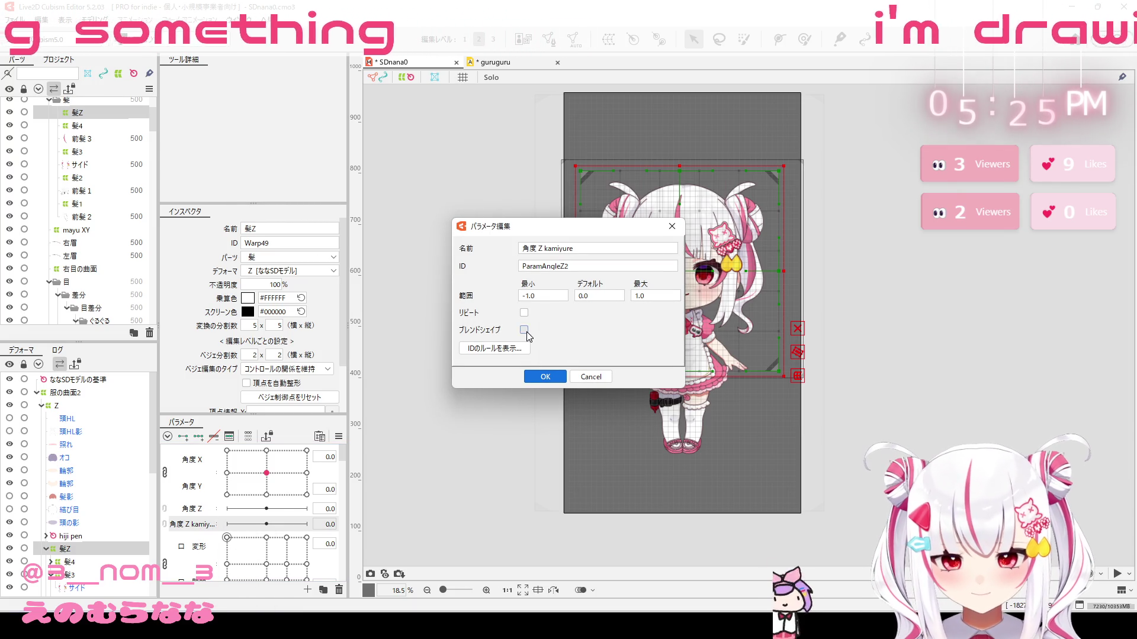
{"action": "left_click", "coordinate": [545, 376]}
{"action": "right_click", "coordinate": [190, 528]}
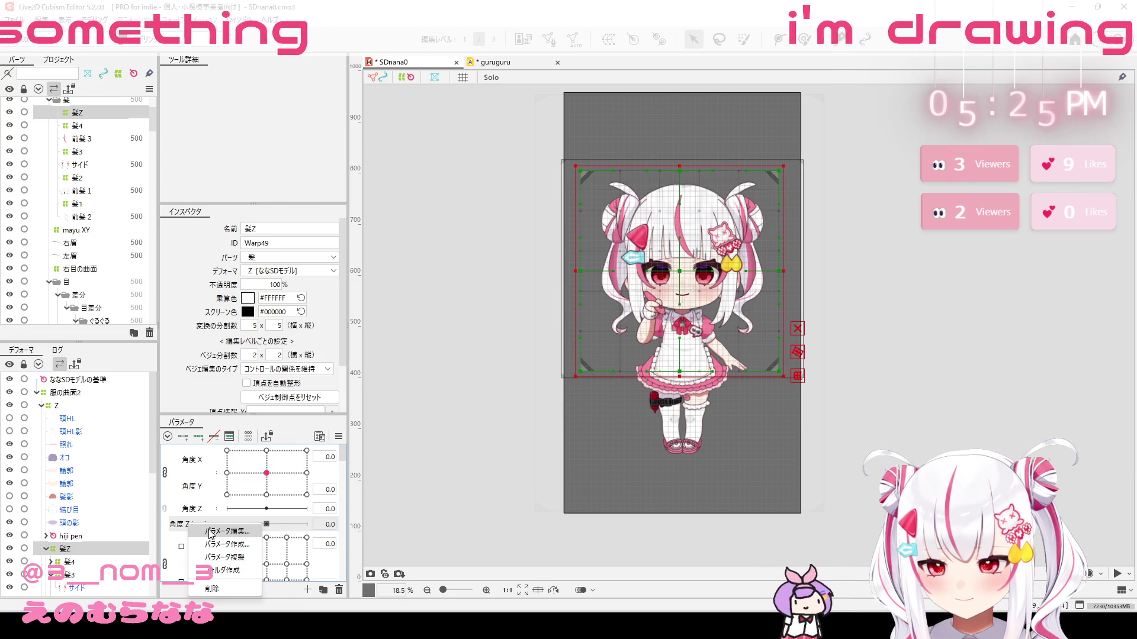
{"action": "left_click", "coordinate": [237, 537]}
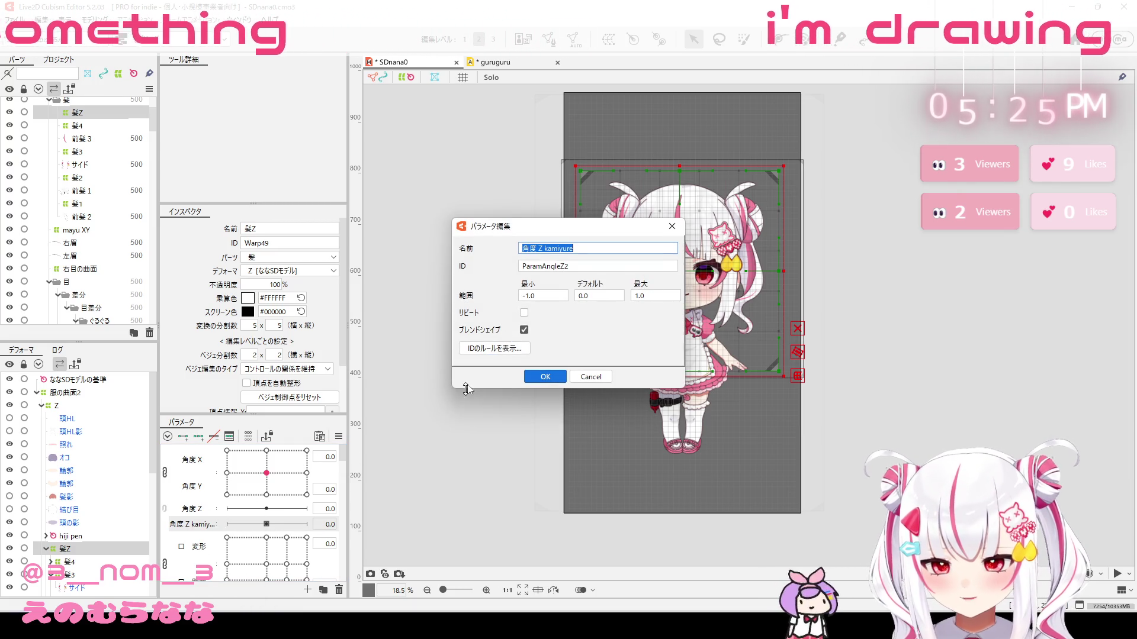
{"action": "left_click", "coordinate": [591, 376]}
Step: Duplicate 角度 Z kamiyure and name the copy 角度 Z kamiyure2
{"action": "right_click", "coordinate": [214, 525]}
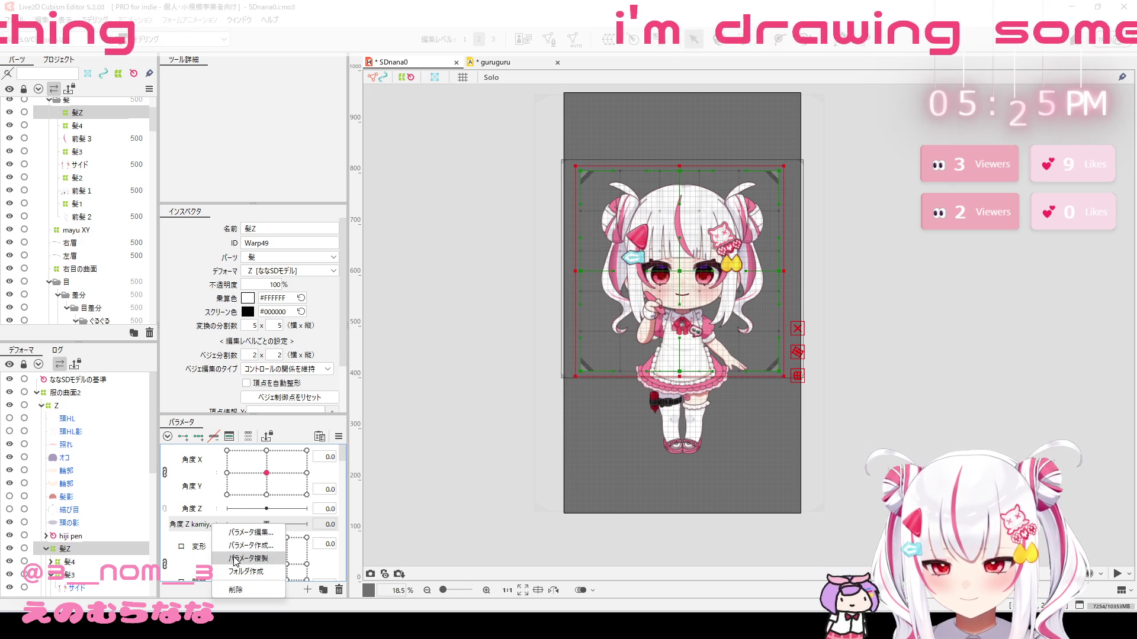
{"action": "left_click", "coordinate": [237, 559]}
{"action": "right_click", "coordinate": [212, 538]}
{"action": "left_click", "coordinate": [228, 543]}
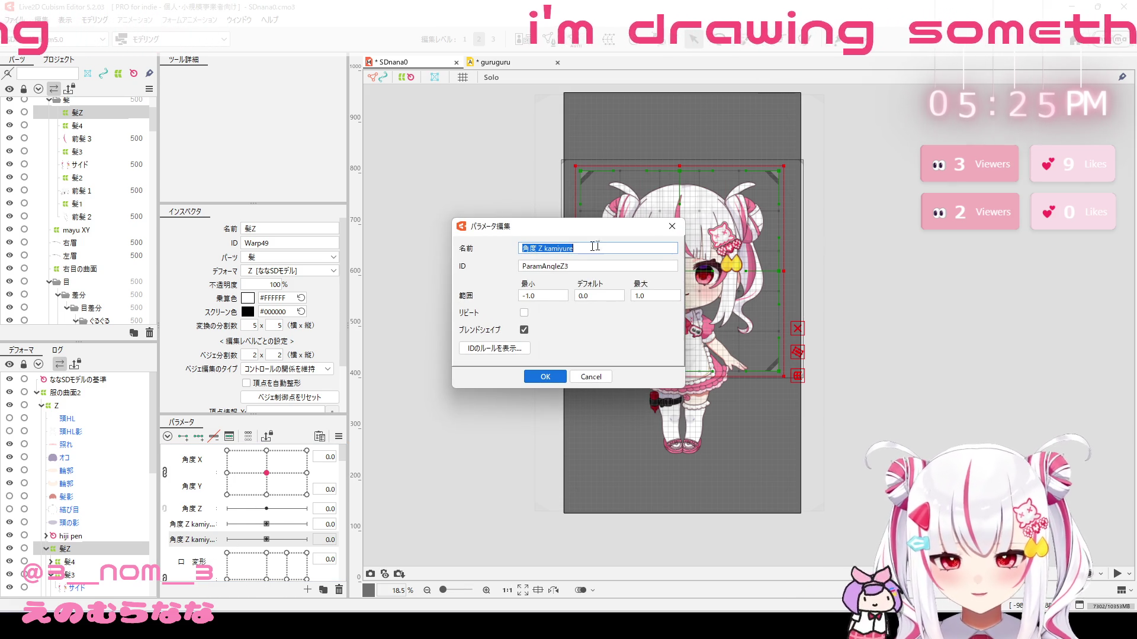
{"action": "key", "text": "Return"}
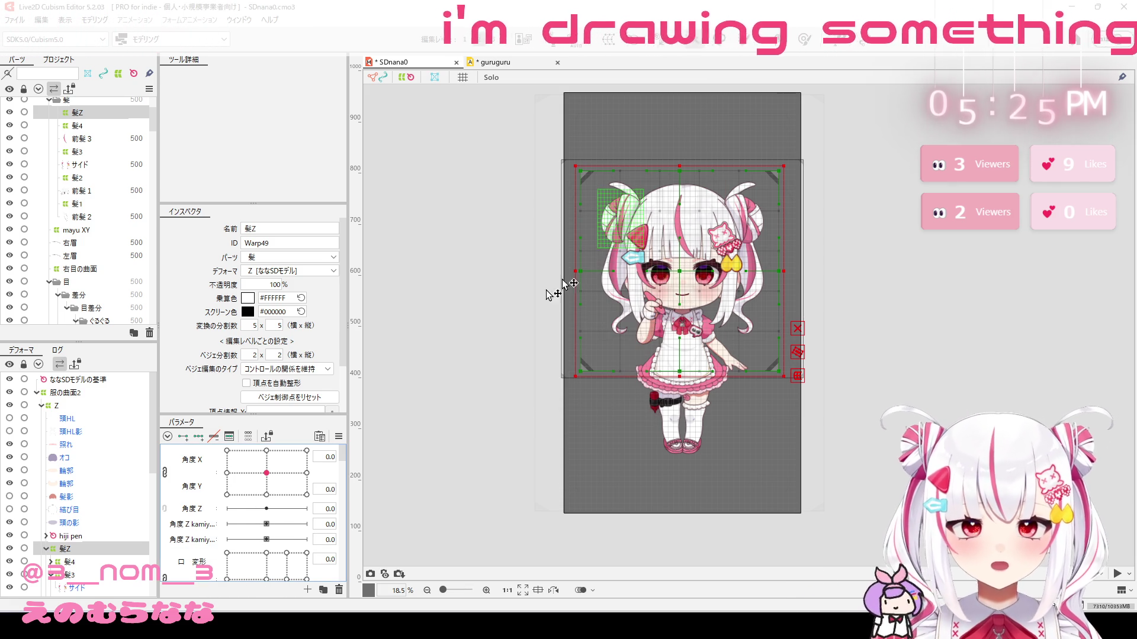
Step: Duplicate the parameter again and name the third copy 角度 Z kamiyure3
{"action": "right_click", "coordinate": [187, 540]}
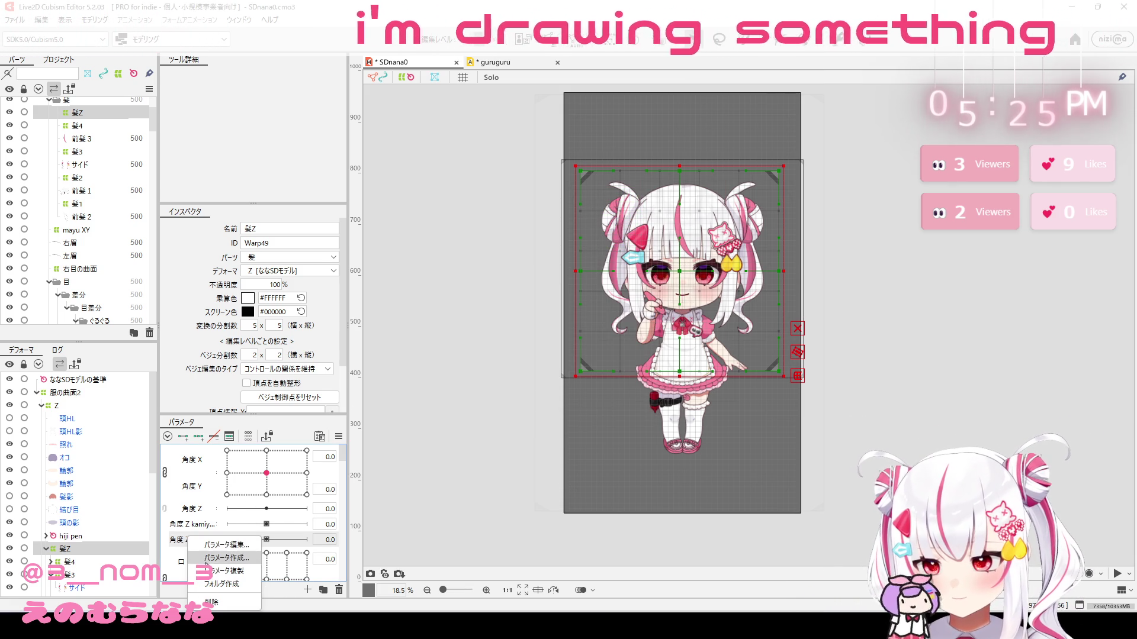
{"action": "left_click", "coordinate": [215, 570]}
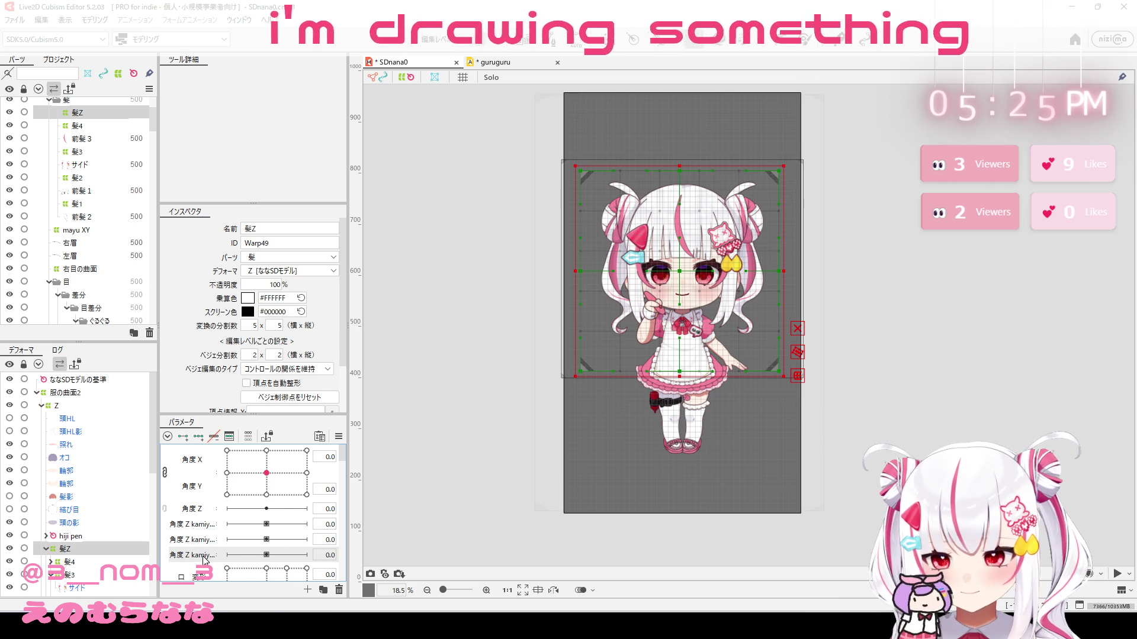
{"action": "double_click", "coordinate": [203, 555]}
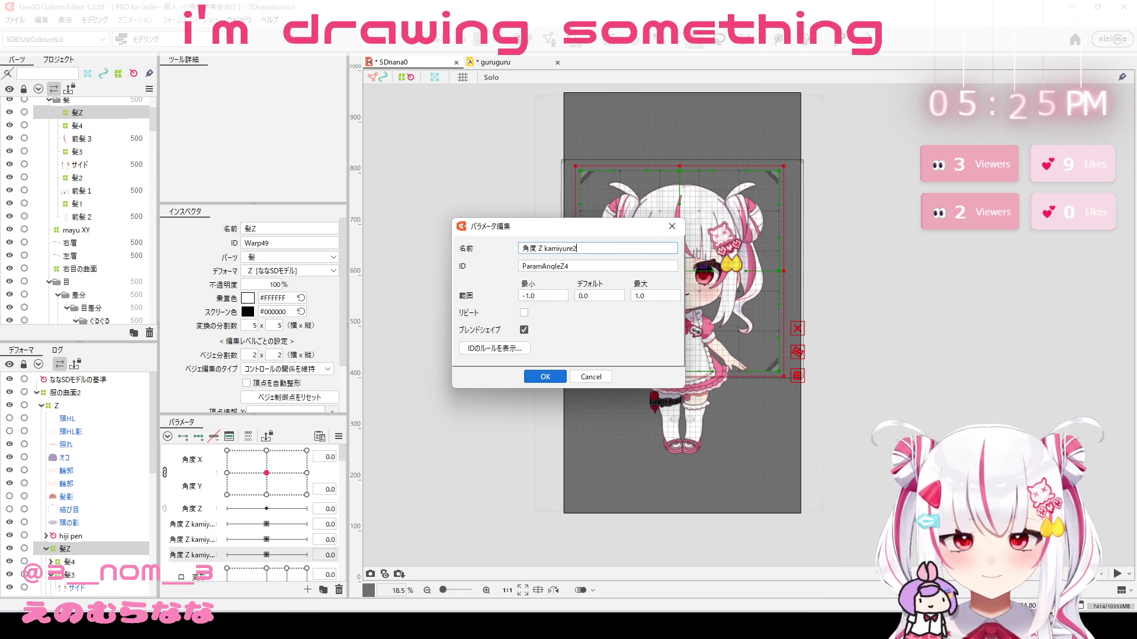
{"action": "key", "text": "Return"}
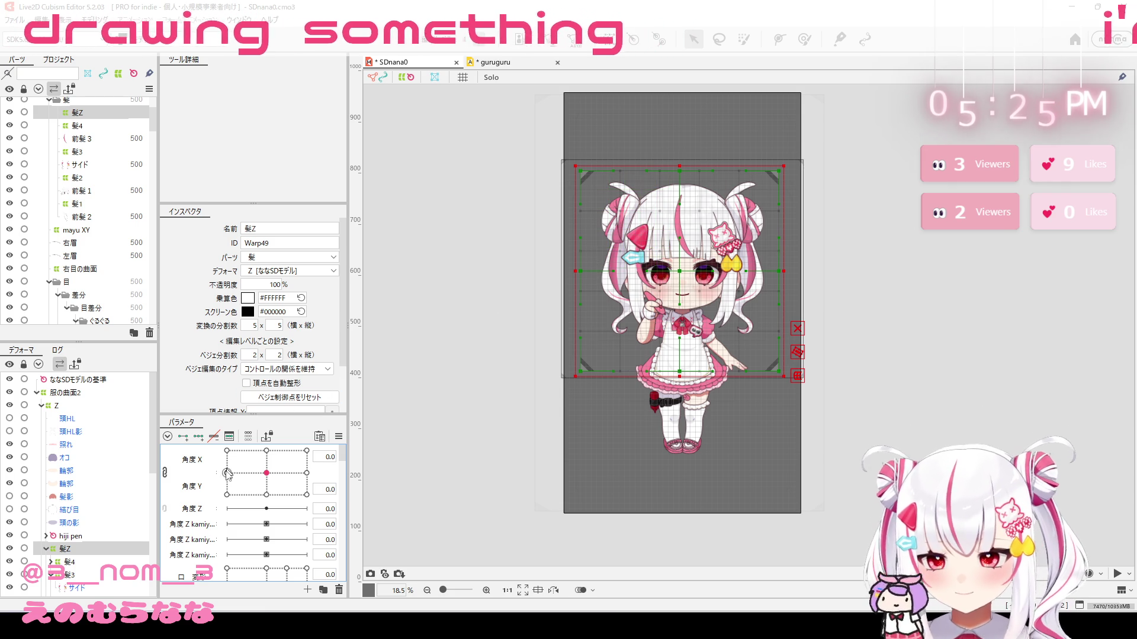
Step: With Z collapsed, create a rotation deformer named atama回転 in the 髪 part
{"action": "left_click", "coordinate": [41, 406]}
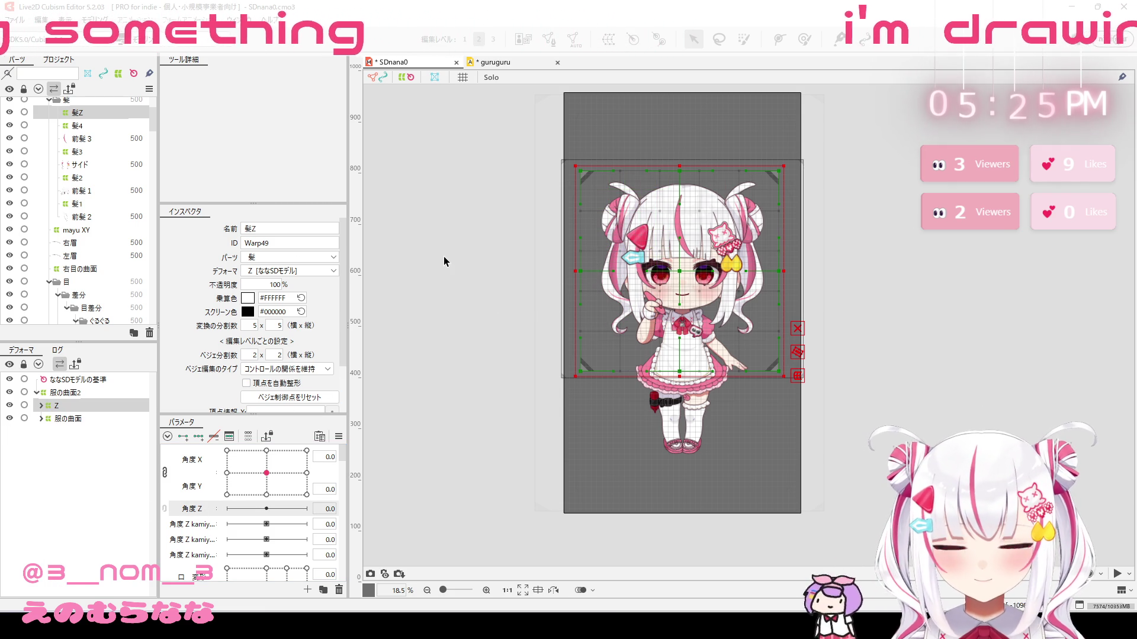
{"action": "left_click", "coordinate": [632, 39]}
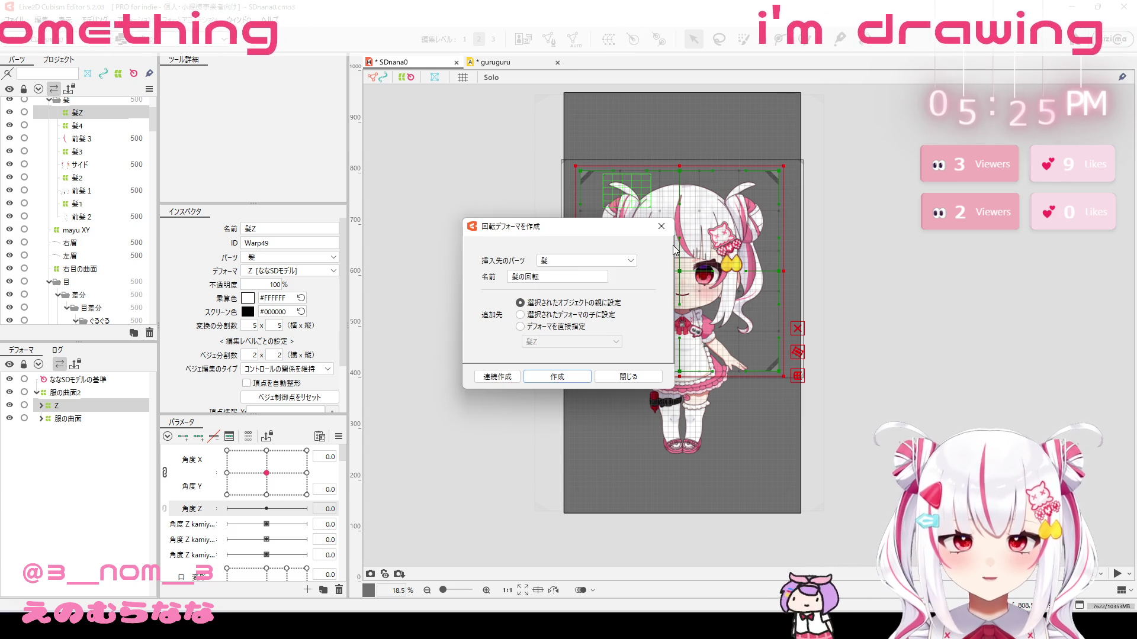
{"action": "left_click_drag", "start_coordinate": [525, 277], "coordinate": [512, 277]}
{"action": "type", "text": "atama"}
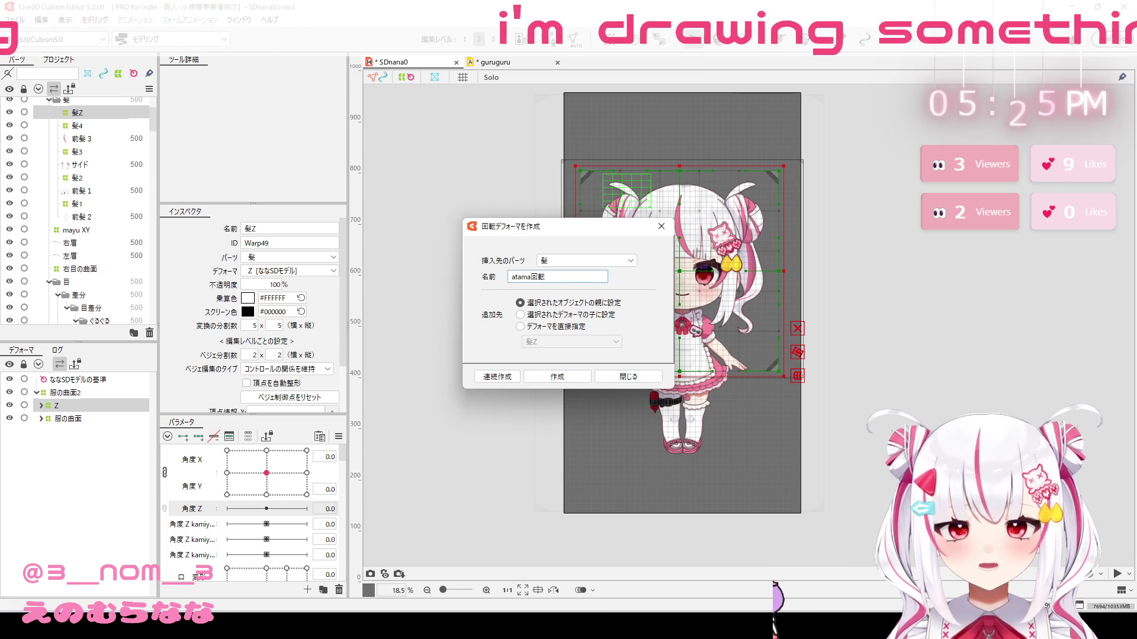
{"action": "left_click", "coordinate": [548, 376]}
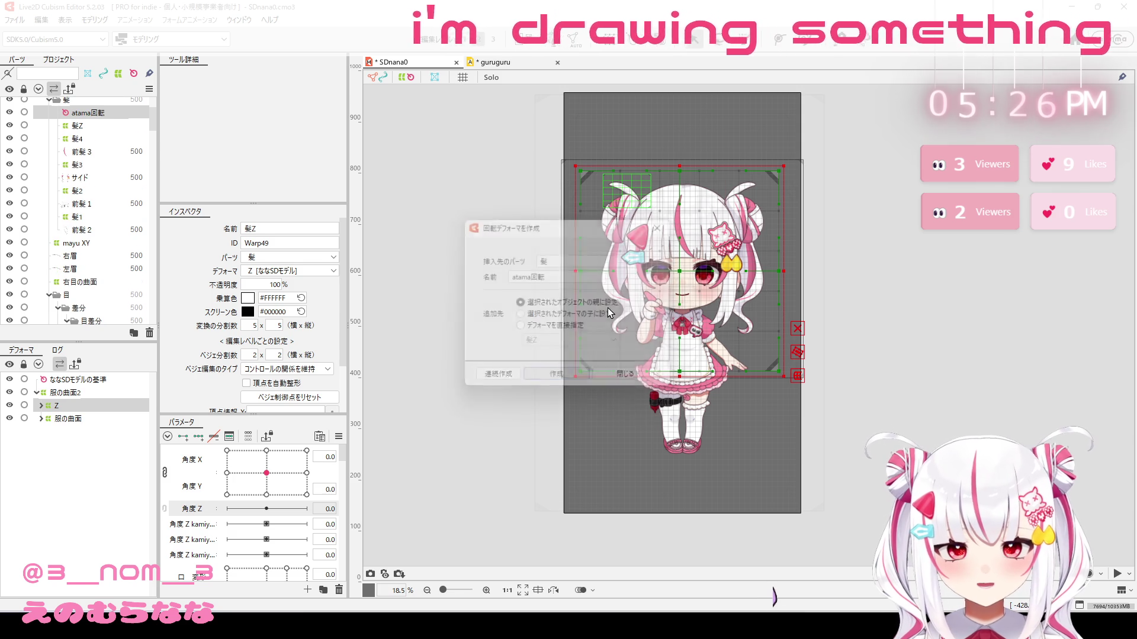
Step: Move atama回転's pivot to the chin and try a 6° head tilt, then undo it
{"action": "scroll", "coordinate": [686, 273], "scroll_direction": "up", "scroll_amount": 5}
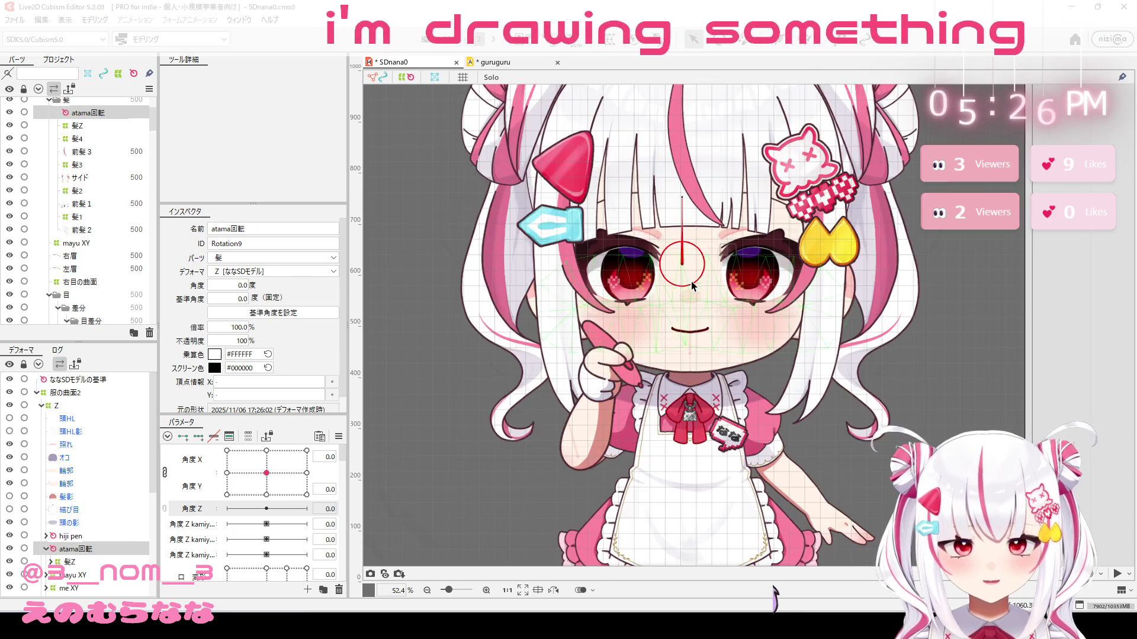
{"action": "mouse_move", "coordinate": [681, 262]}
{"action": "left_mouse_down"}
{"action": "mouse_move", "coordinate": [689, 408]}
{"action": "mouse_move", "coordinate": [688, 385]}
{"action": "left_mouse_up"}
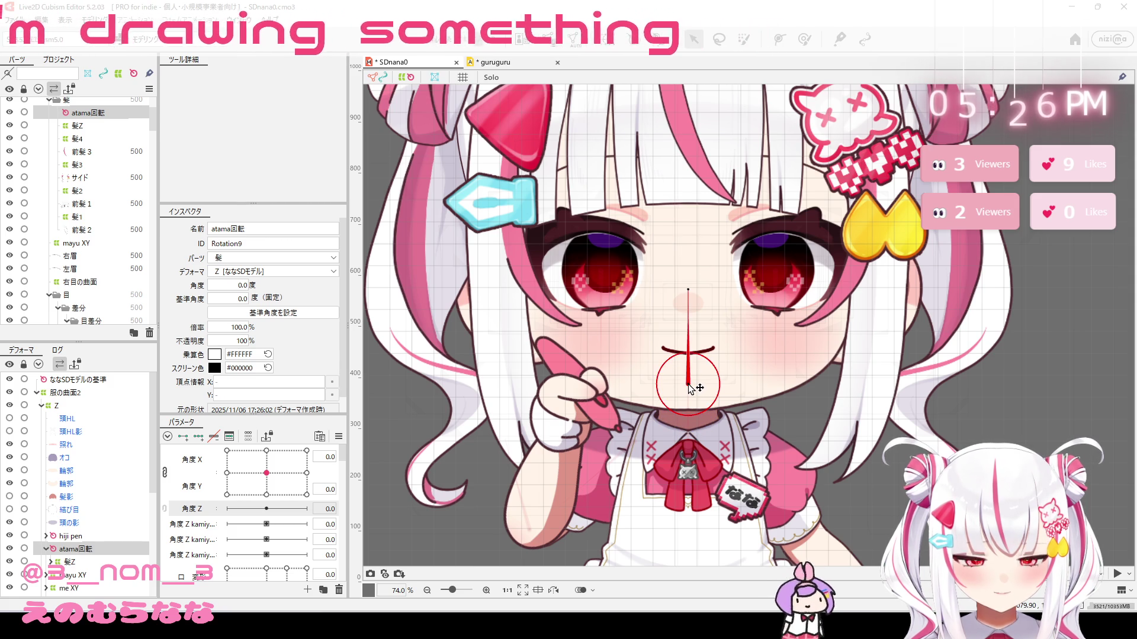
{"action": "scroll", "coordinate": [689, 385], "scroll_direction": "up", "scroll_amount": 8}
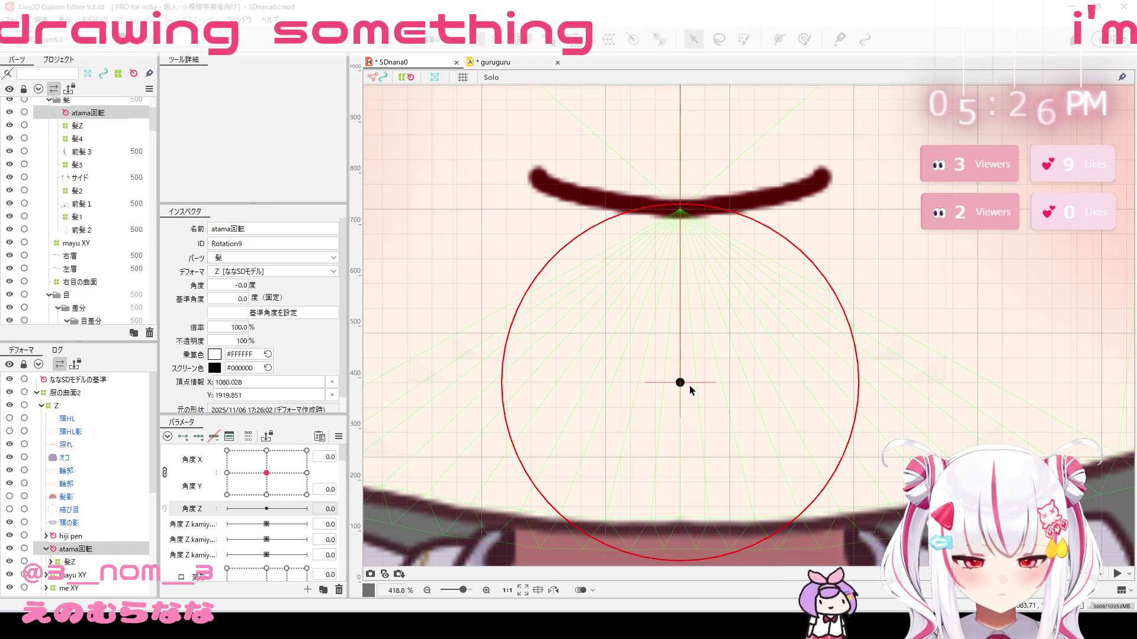
{"action": "scroll", "coordinate": [689, 385], "scroll_direction": "down", "scroll_amount": 15}
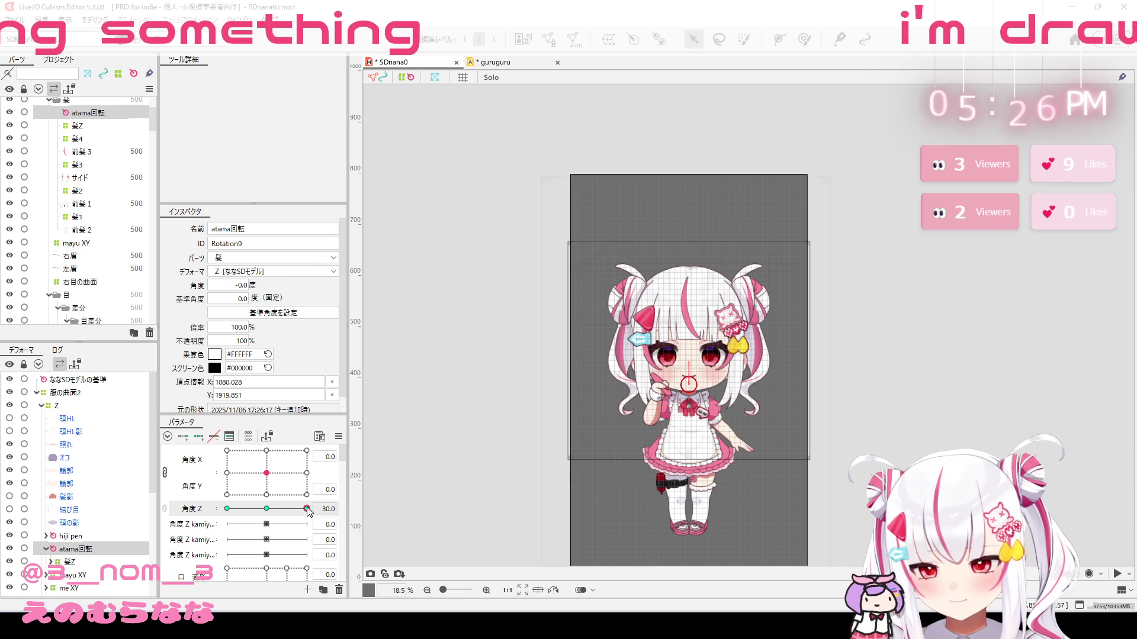
{"action": "left_click", "coordinate": [242, 286]}
{"action": "type", "text": "6"}
{"action": "key", "text": "Return"}
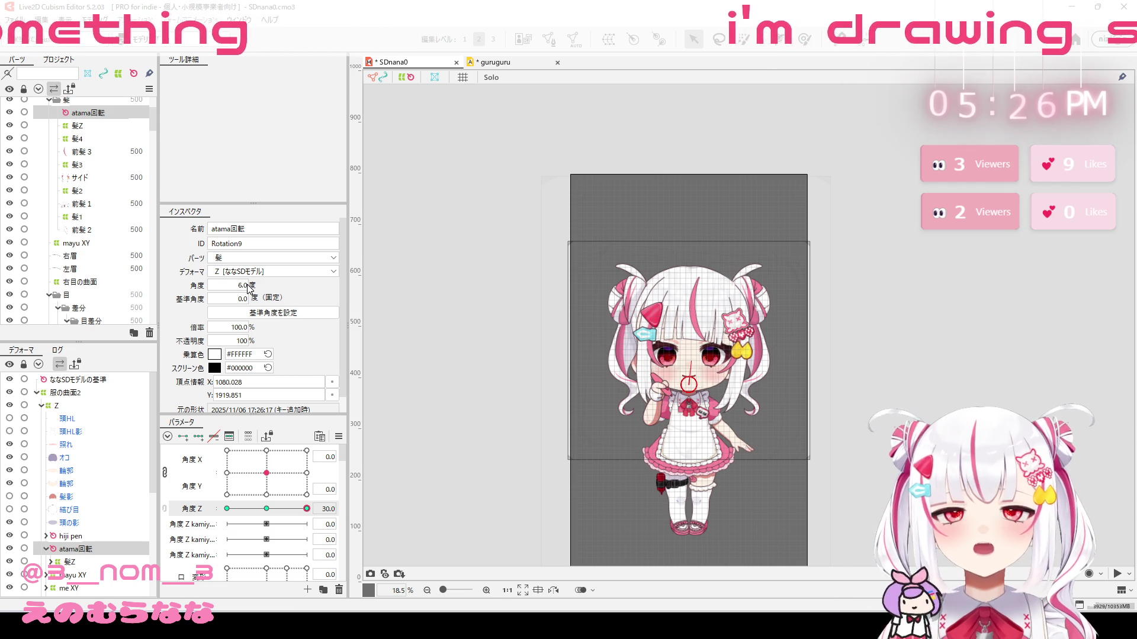
{"action": "key", "text": "ctrl+z"}
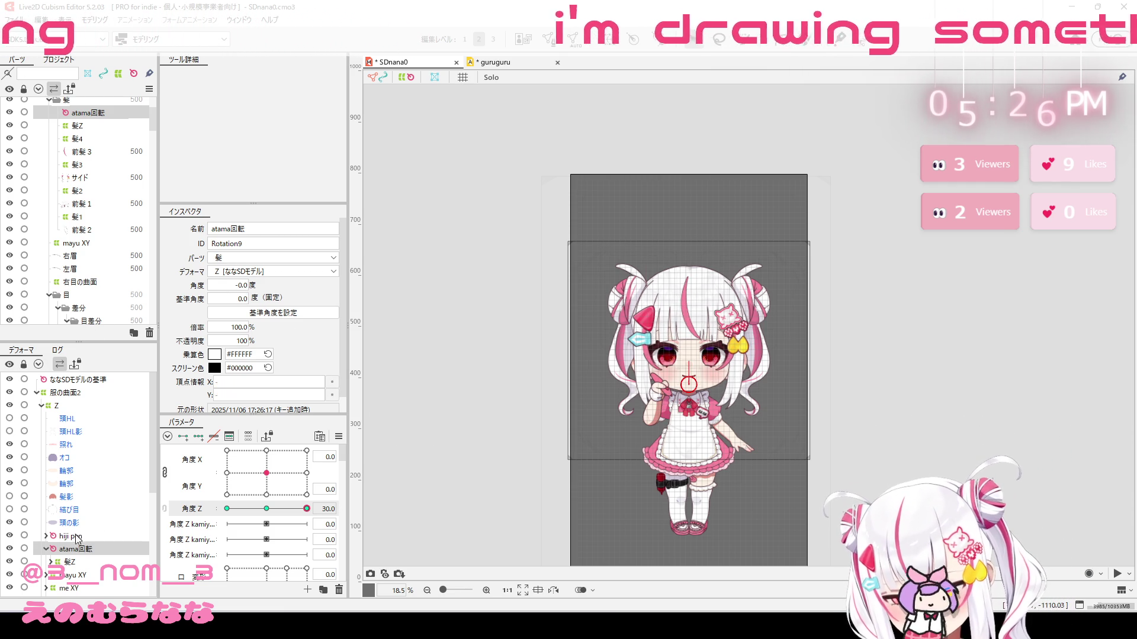
Step: Try reparenting atama回転 under 服の曲面2, undo that, and delete the deformer
{"action": "mouse_move", "coordinate": [76, 547]}
{"action": "left_mouse_down"}
{"action": "mouse_move", "coordinate": [87, 469]}
{"action": "mouse_move", "coordinate": [77, 389]}
{"action": "left_mouse_up"}
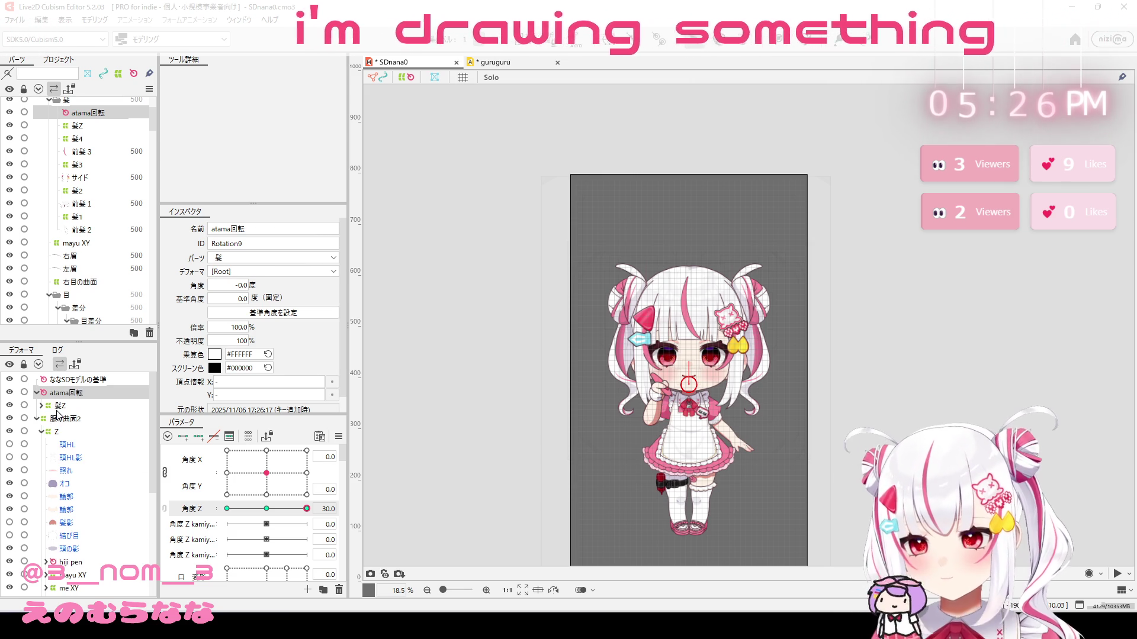
{"action": "key", "text": "ctrl+z"}
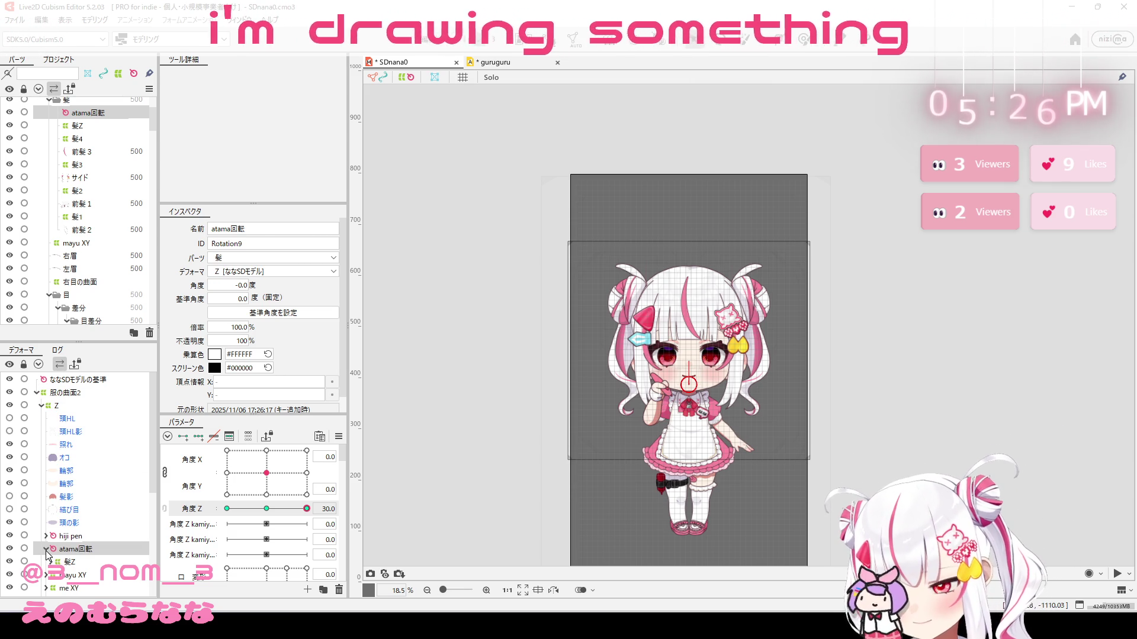
{"action": "left_click", "coordinate": [149, 334]}
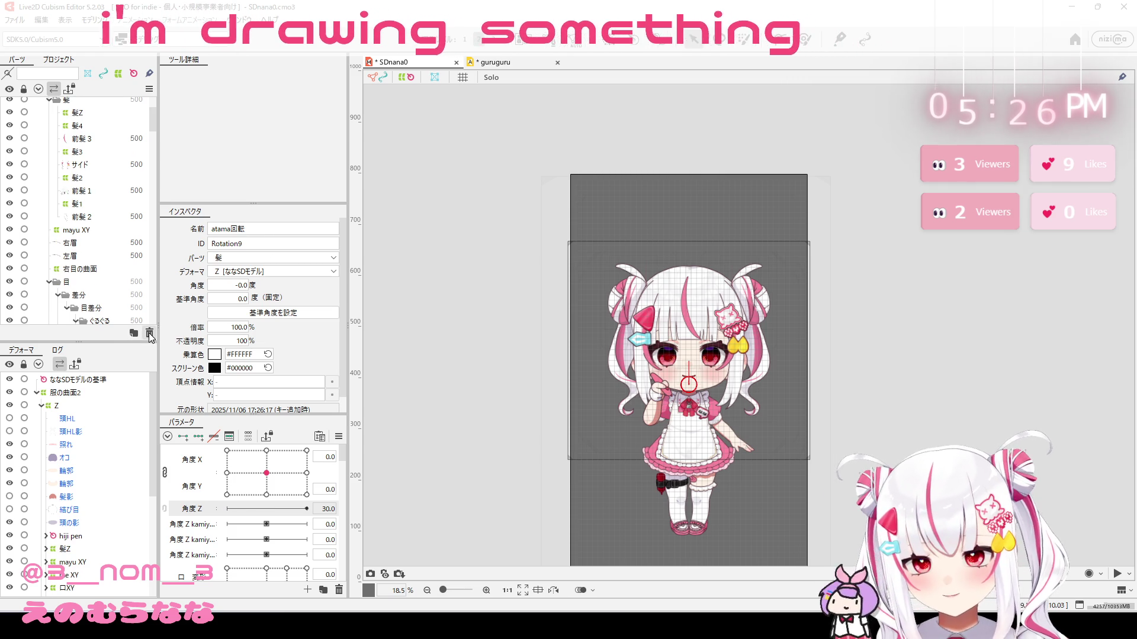
Step: Create rotation deformer atama as parent of Z under 服の曲面2, then test a clockwise head tilt
{"action": "left_click", "coordinate": [65, 405]}
{"action": "left_click", "coordinate": [41, 407]}
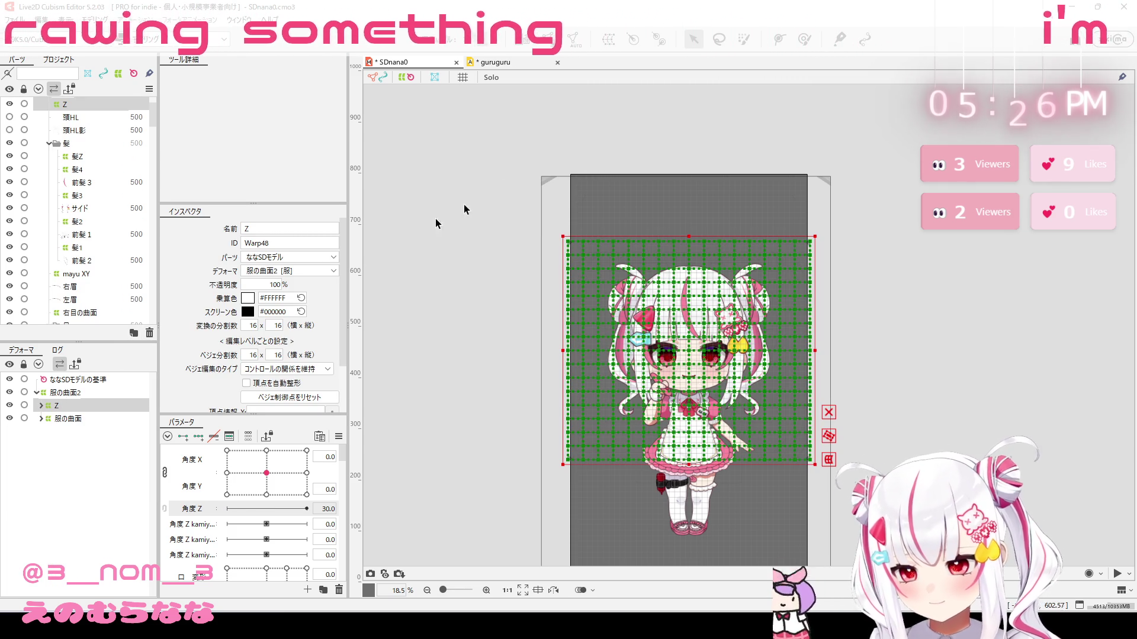
{"action": "left_click", "coordinate": [633, 39]}
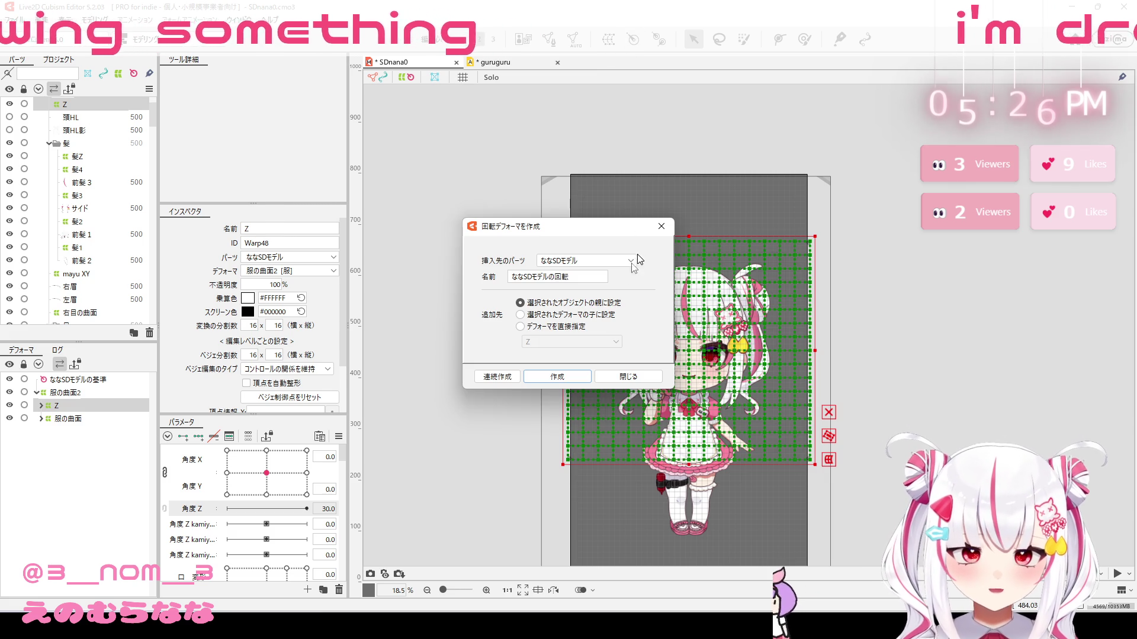
{"action": "left_click_drag", "start_coordinate": [577, 277], "coordinate": [514, 277]}
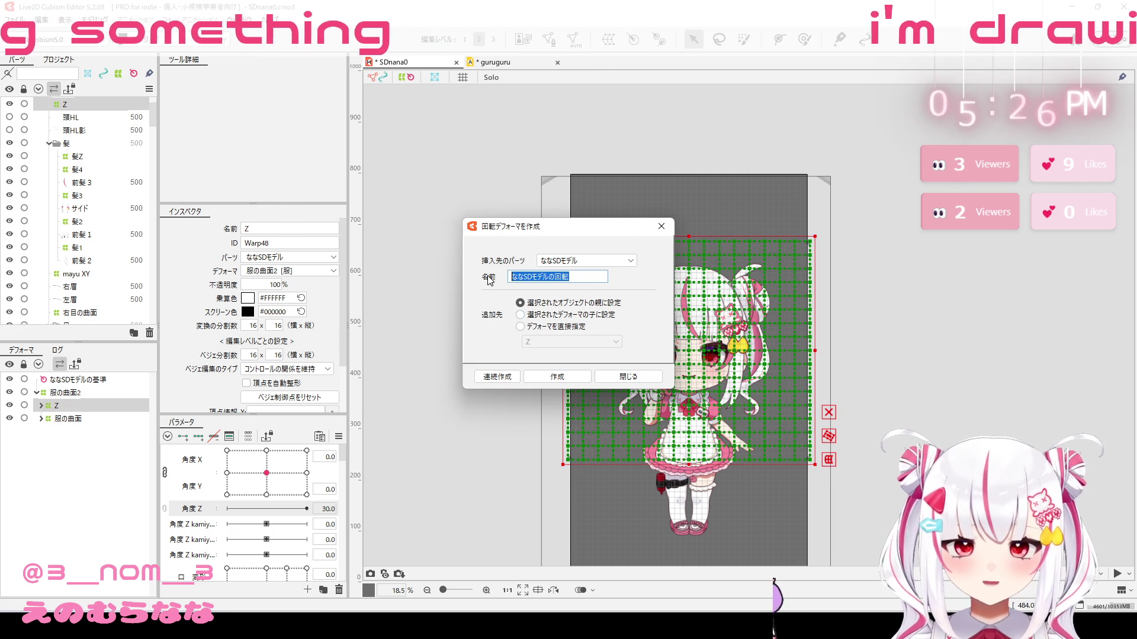
{"action": "type", "text": "atama"}
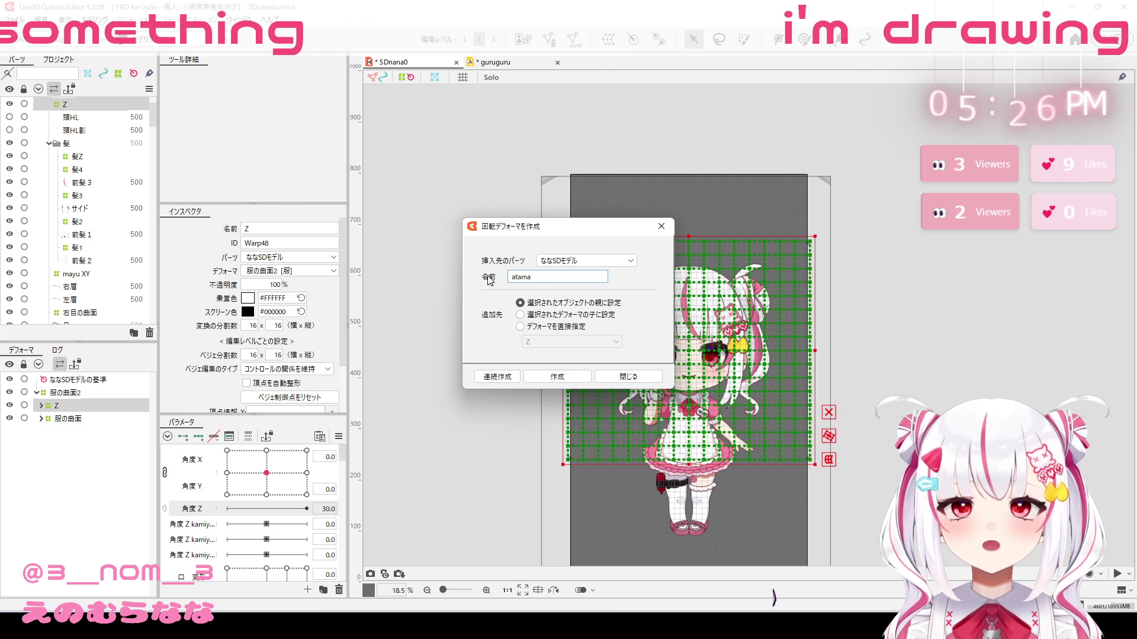
{"action": "left_click", "coordinate": [560, 377]}
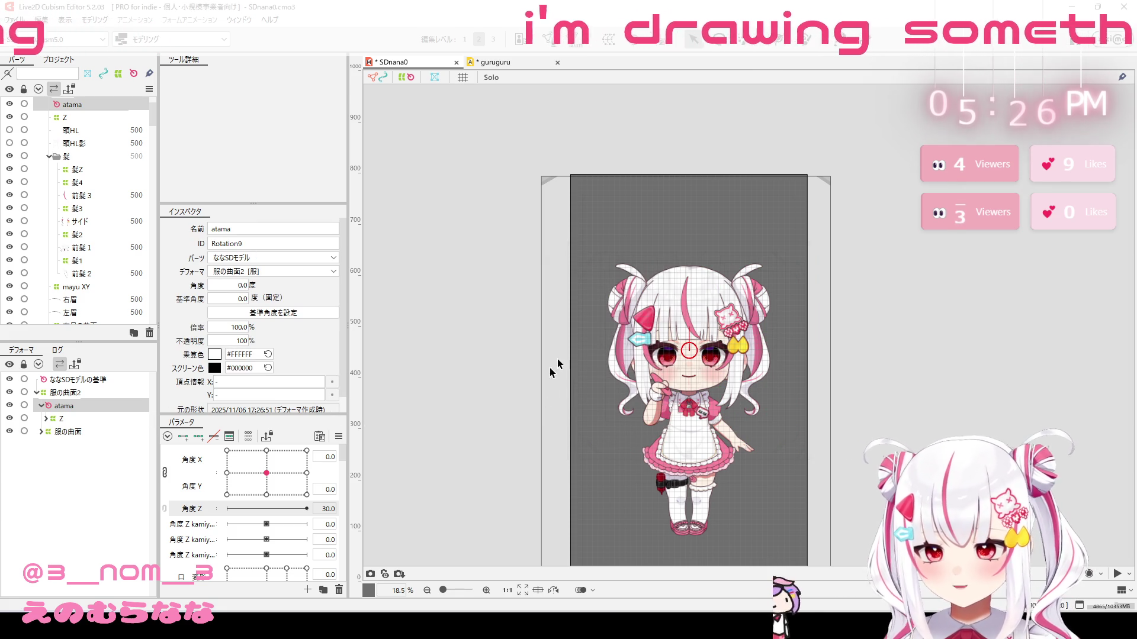
{"action": "mouse_move", "coordinate": [693, 326]}
{"action": "left_mouse_down"}
{"action": "mouse_move", "coordinate": [706, 332]}
{"action": "mouse_move", "coordinate": [681, 314]}
{"action": "mouse_move", "coordinate": [650, 405]}
{"action": "mouse_move", "coordinate": [688, 389]}
{"action": "left_mouse_up"}
Step: Undo the head tilt and move the hiji pen deformer from Z to directly under 服の曲面2
{"action": "key", "text": "ctrl+z"}
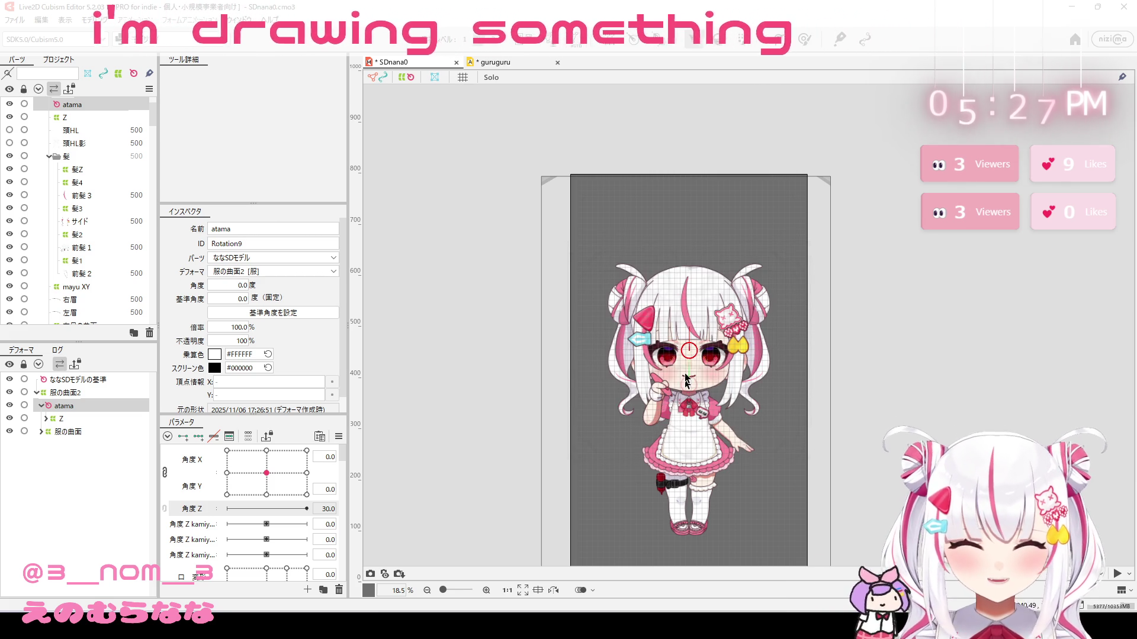
{"action": "scroll", "coordinate": [691, 356], "scroll_direction": "up", "scroll_amount": 5}
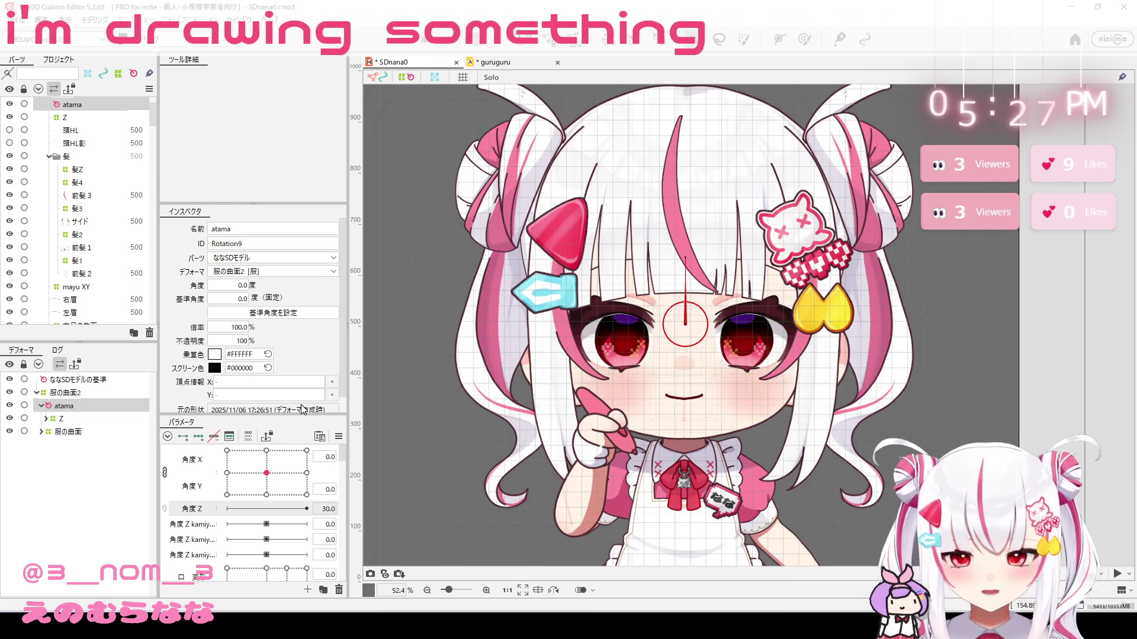
{"action": "left_click", "coordinate": [47, 419]}
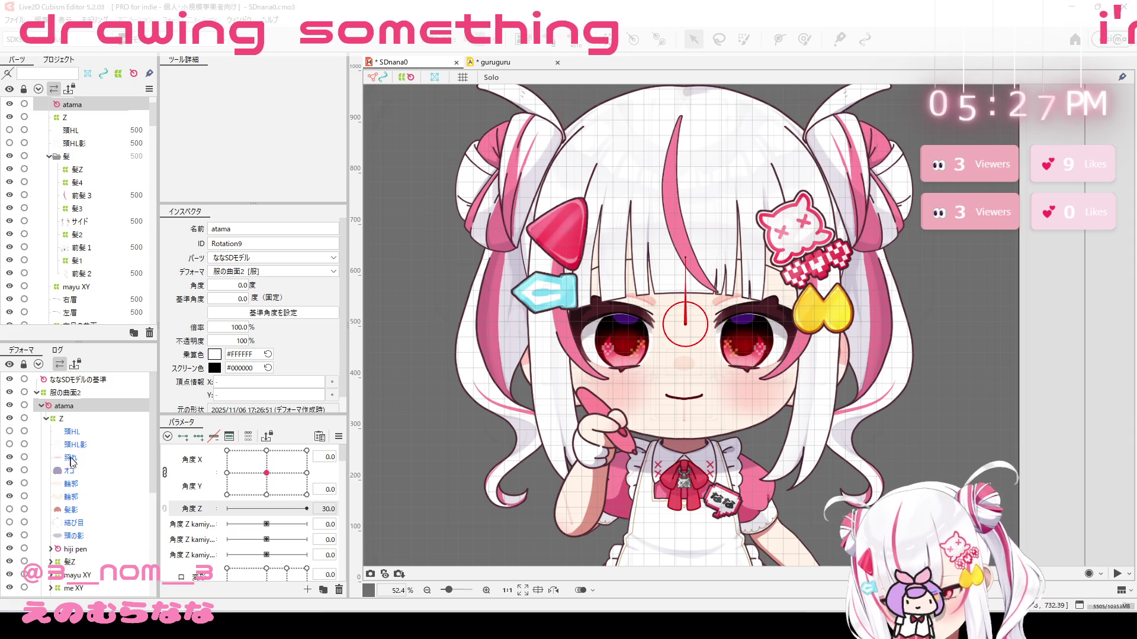
{"action": "scroll", "coordinate": [71, 468], "scroll_direction": "down", "scroll_amount": 5}
{"action": "left_click", "coordinate": [68, 500]}
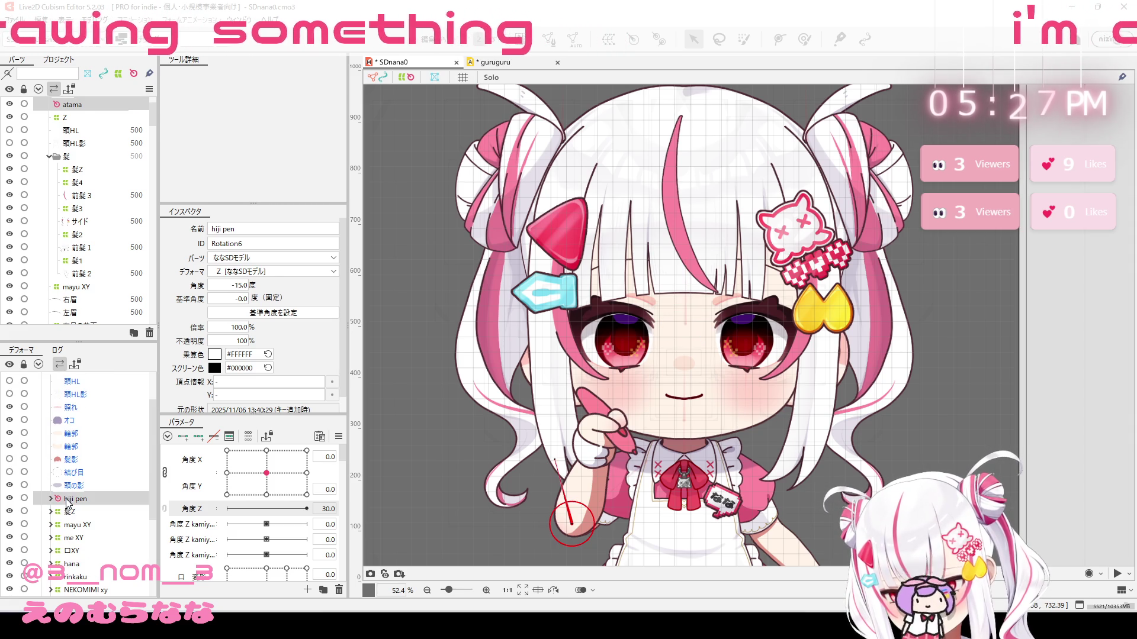
{"action": "scroll", "coordinate": [72, 408], "scroll_direction": "up", "scroll_amount": 2}
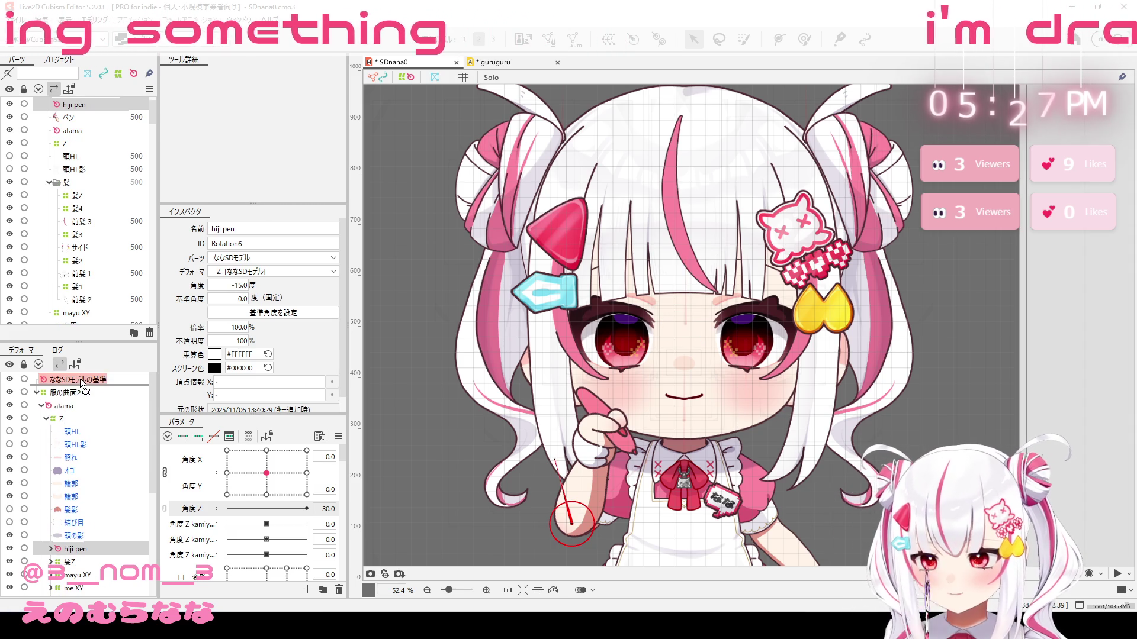
{"action": "left_click_drag", "start_coordinate": [80, 408], "coordinate": [79, 407]}
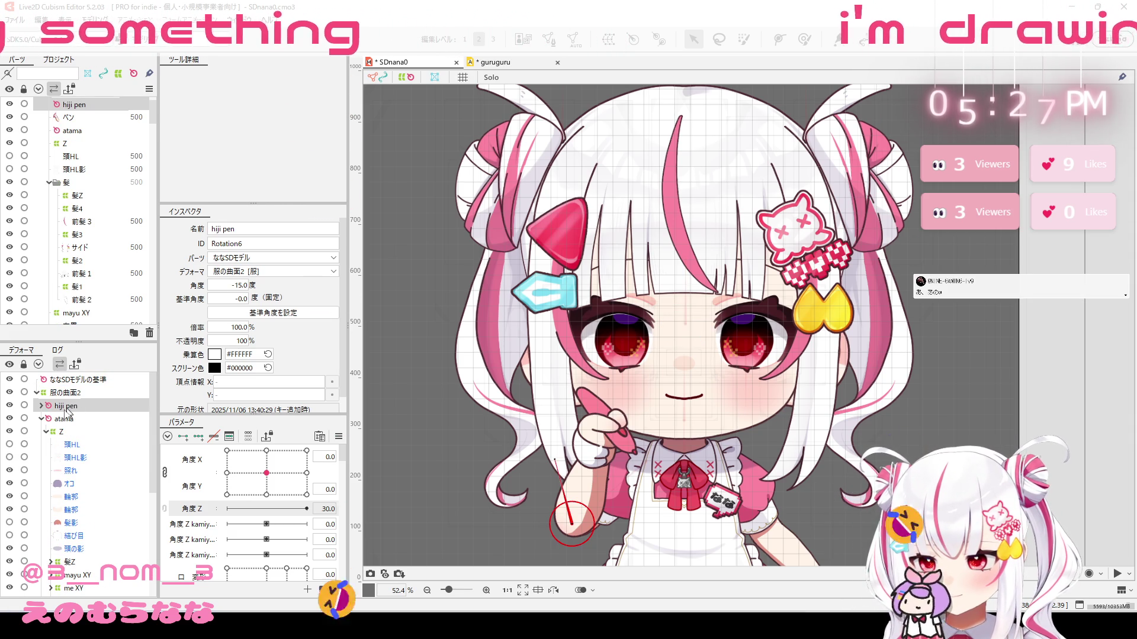
{"action": "left_click", "coordinate": [63, 419]}
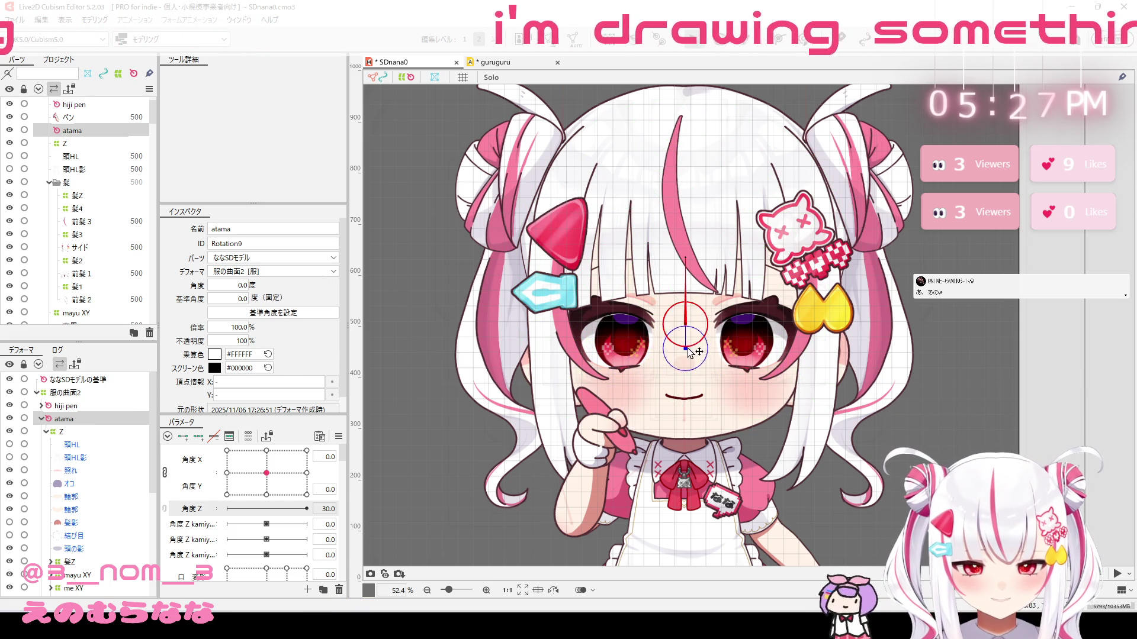
Step: Move the atama pivot down to the mouth and nudge it slightly left
{"action": "left_click_drag", "start_coordinate": [685, 335], "coordinate": [685, 423]}
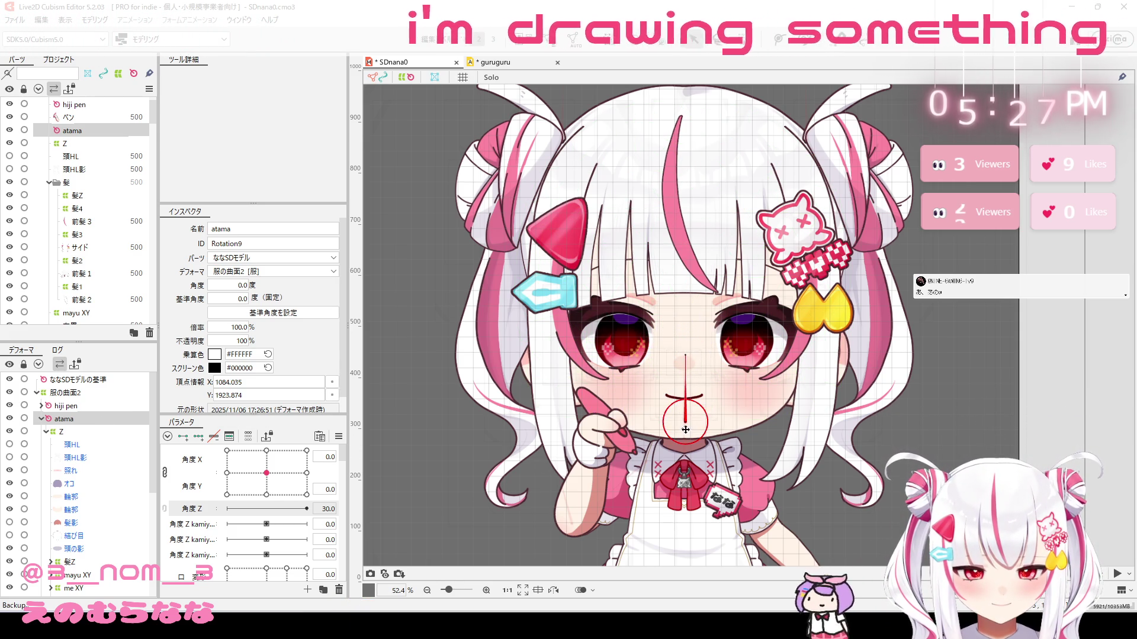
{"action": "scroll", "coordinate": [683, 424], "scroll_direction": "up", "scroll_amount": 10}
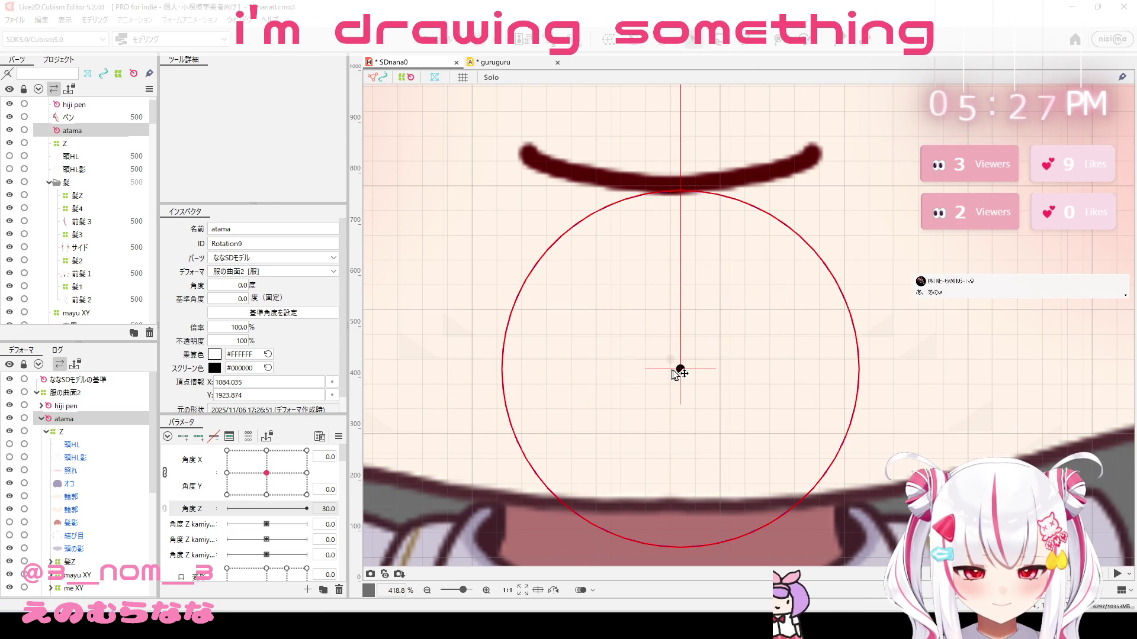
{"action": "left_click_drag", "start_coordinate": [679, 371], "coordinate": [673, 367]}
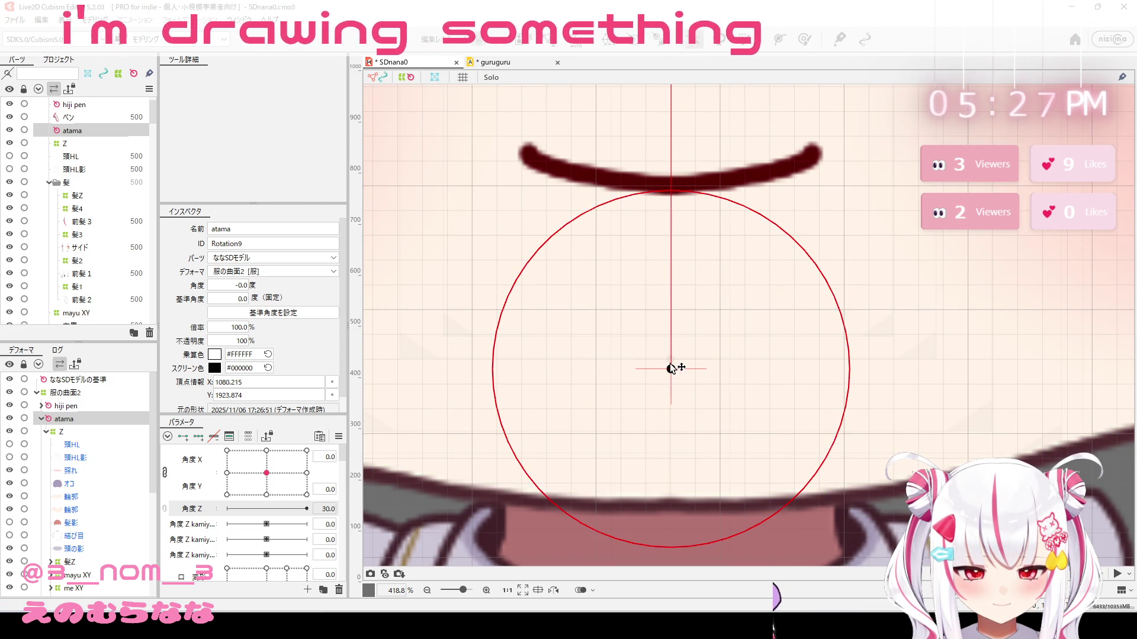
{"action": "scroll", "coordinate": [669, 361], "scroll_direction": "down", "scroll_amount": 10}
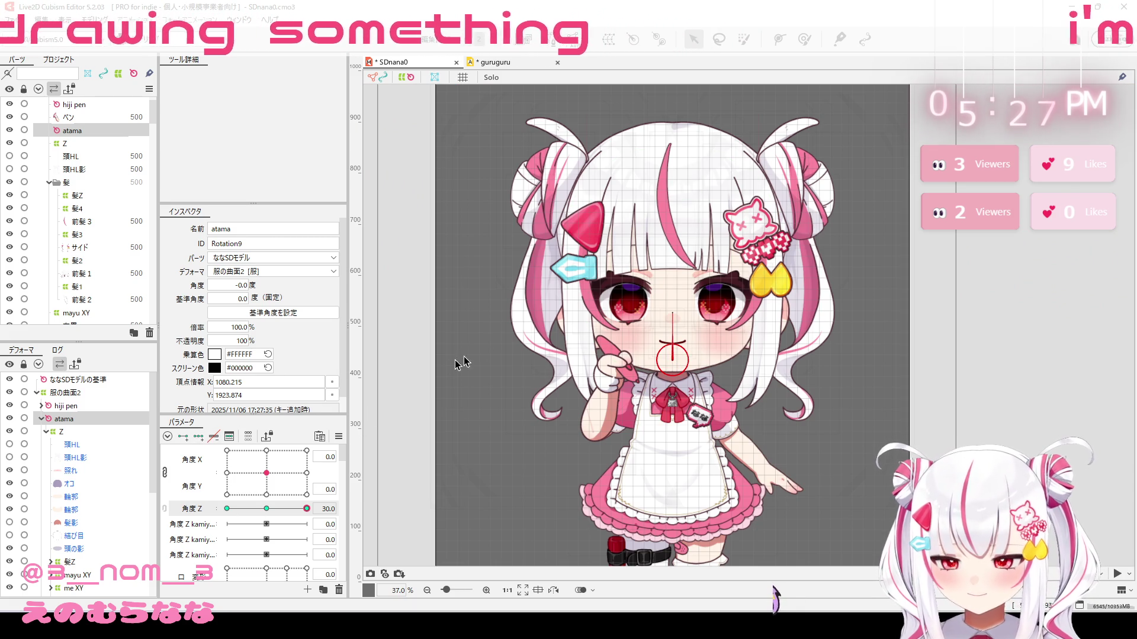
Step: Try head angles of -10 and 10, then set 角度Z to -30 with a -5° head tilt
{"action": "scroll", "coordinate": [678, 350], "scroll_direction": "up", "scroll_amount": 1}
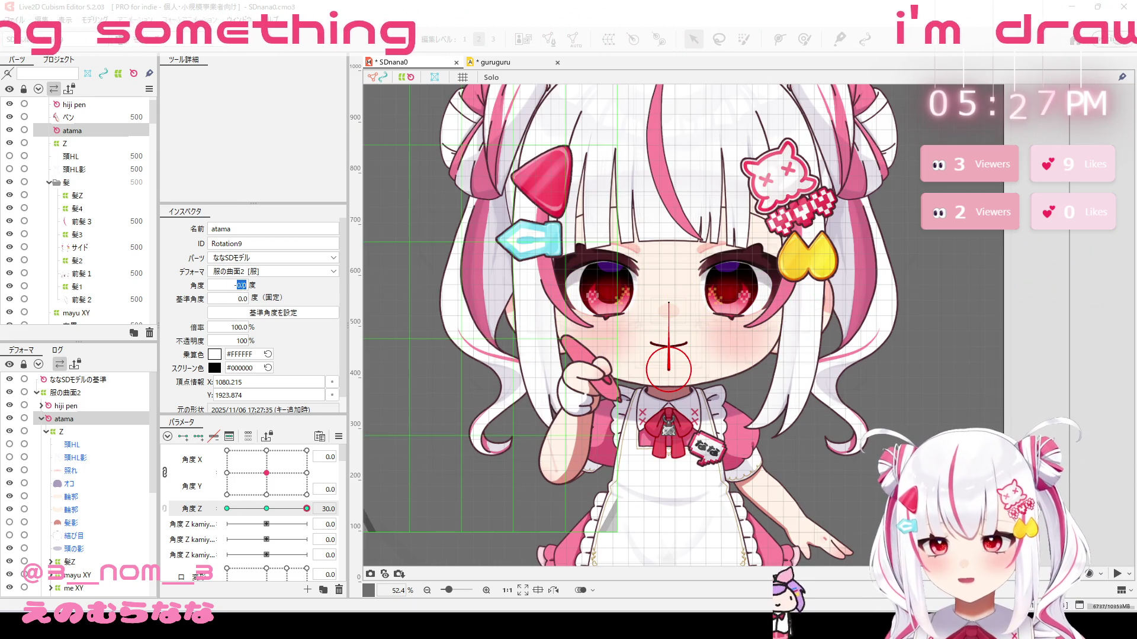
{"action": "type", "text": "10"}
{"action": "key", "text": "Return"}
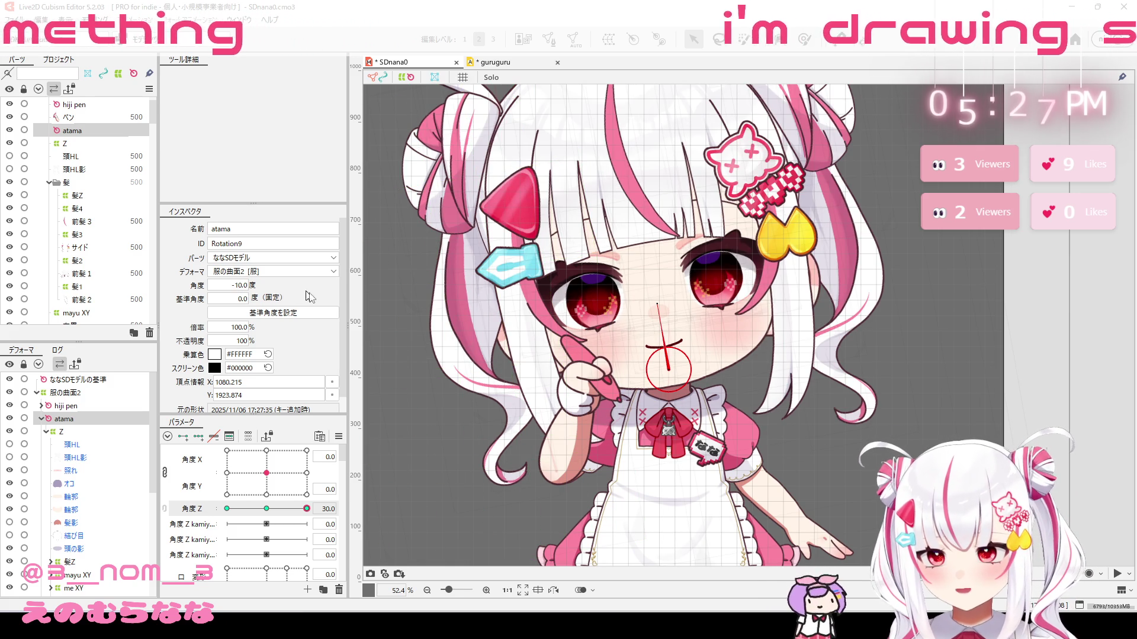
{"action": "left_click", "coordinate": [240, 286]}
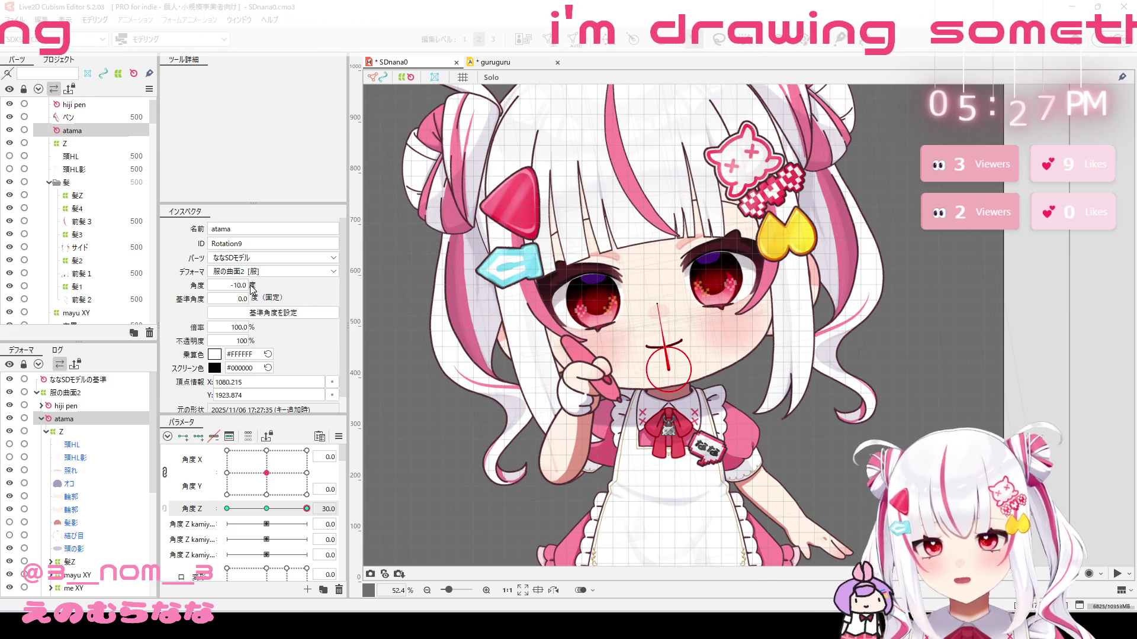
{"action": "type", "text": "10"}
{"action": "key", "text": "Return"}
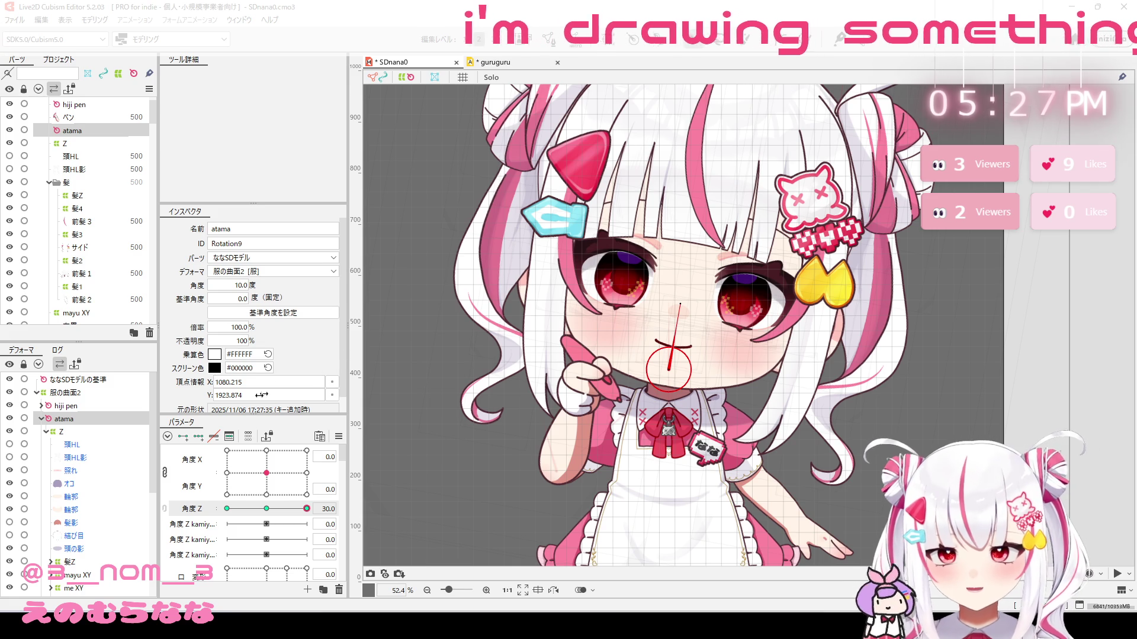
{"action": "left_click_drag", "start_coordinate": [243, 286], "coordinate": [238, 286]}
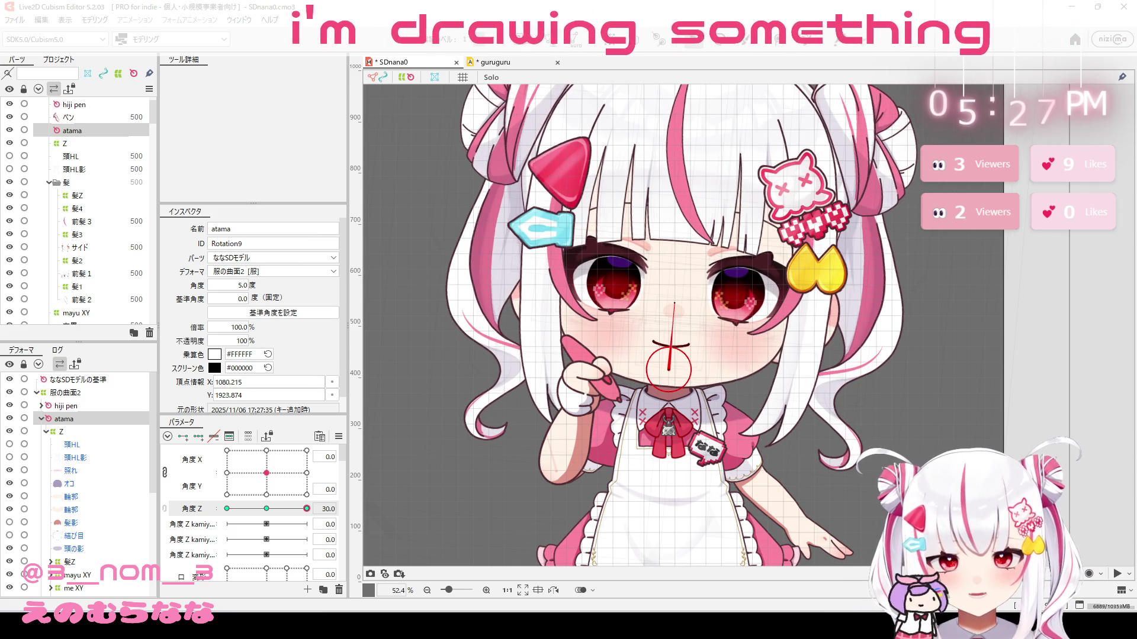
{"action": "left_click_drag", "start_coordinate": [279, 511], "coordinate": [205, 506]}
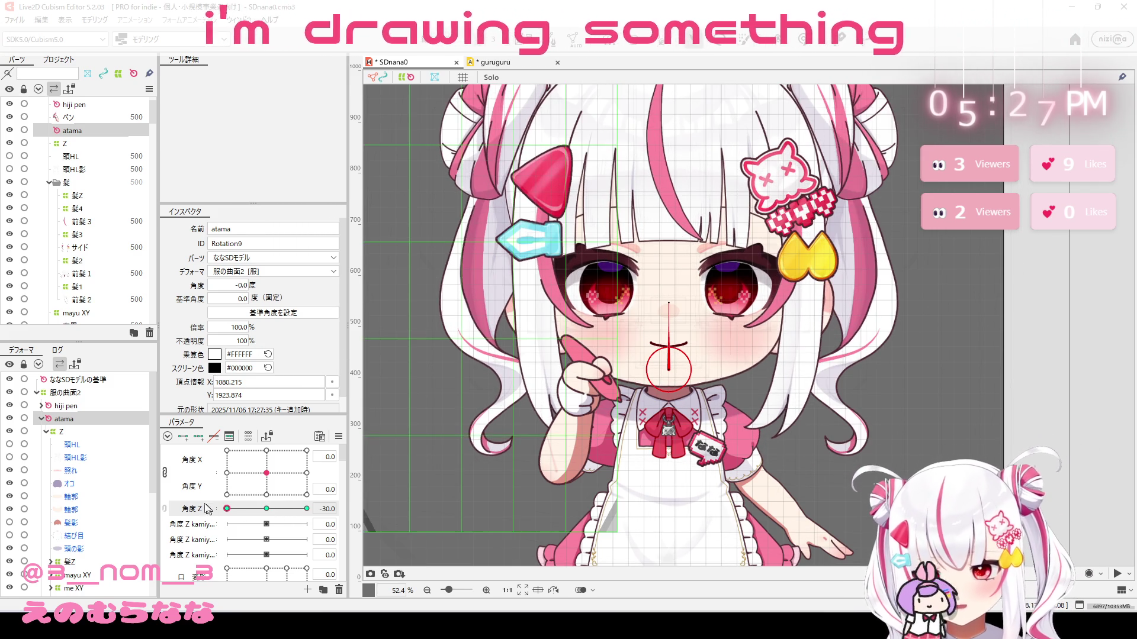
{"action": "left_click_drag", "start_coordinate": [242, 287], "coordinate": [239, 286]}
{"action": "scroll", "coordinate": [697, 250], "scroll_direction": "down", "scroll_amount": 2}
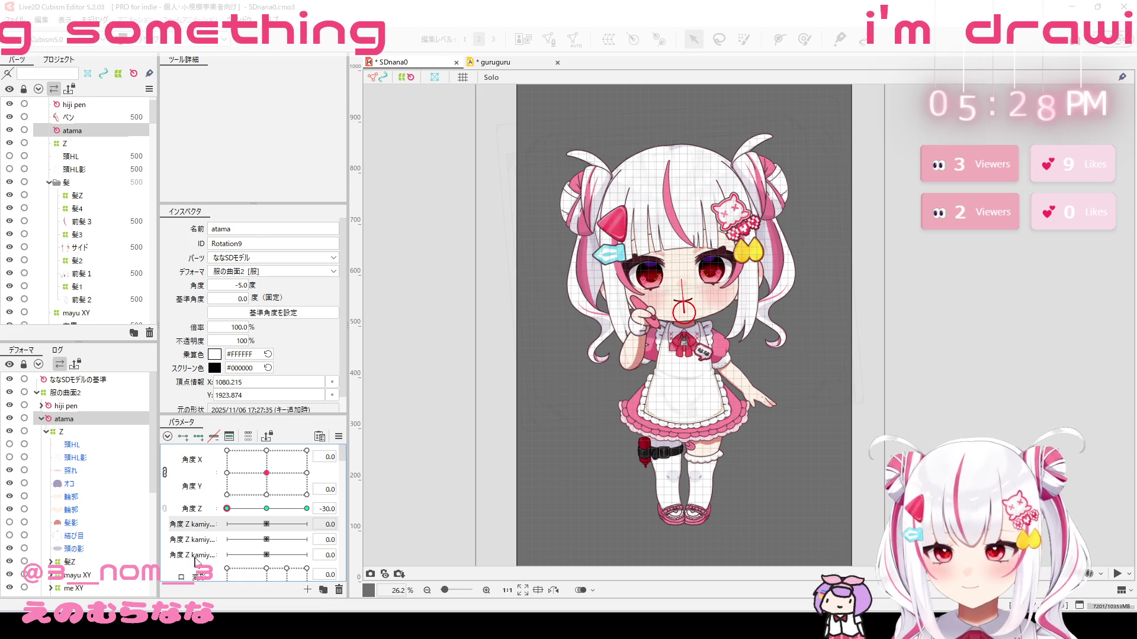
{"action": "left_click", "coordinate": [86, 433]}
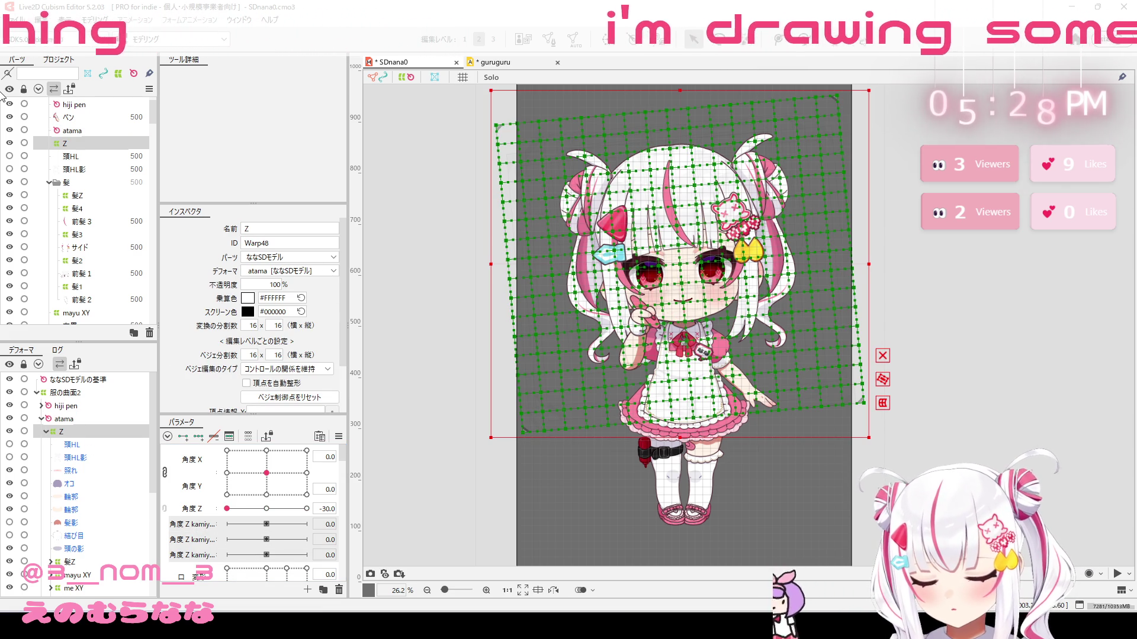
Step: Add three keys to 髪Z on the 角度Z kamiy parameters, setting them to -1
{"action": "left_click", "coordinate": [99, 563]}
{"action": "left_click", "coordinate": [202, 439]}
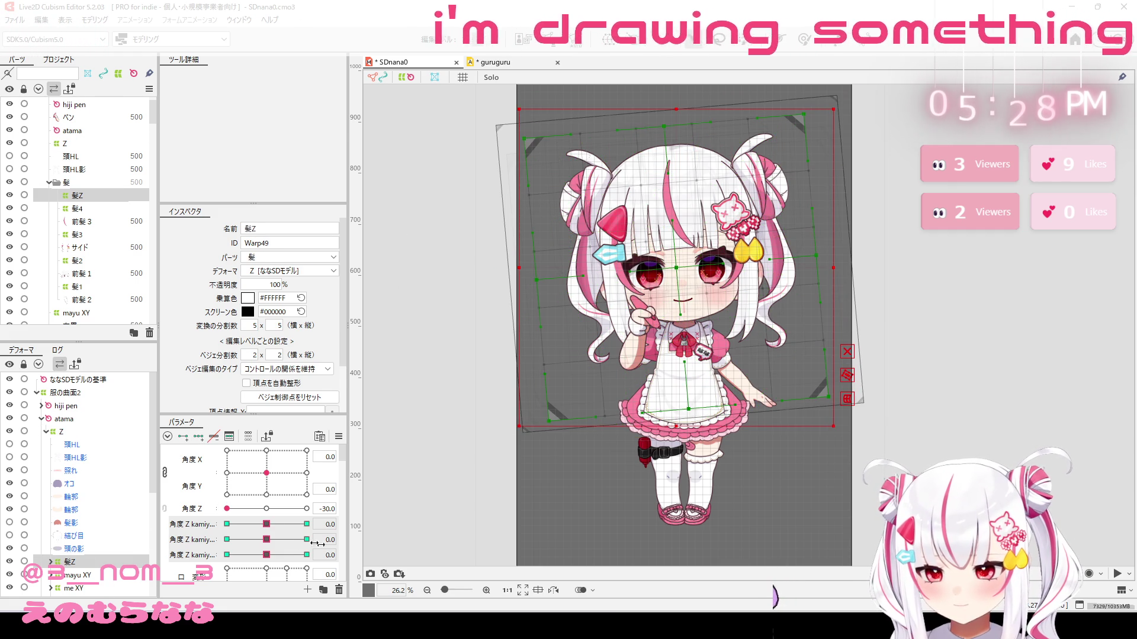
{"action": "mouse_move", "coordinate": [266, 524]}
{"action": "left_mouse_down"}
{"action": "mouse_move", "coordinate": [227, 524]}
{"action": "mouse_move", "coordinate": [226, 554]}
{"action": "left_mouse_up"}
{"action": "left_click", "coordinate": [211, 528]}
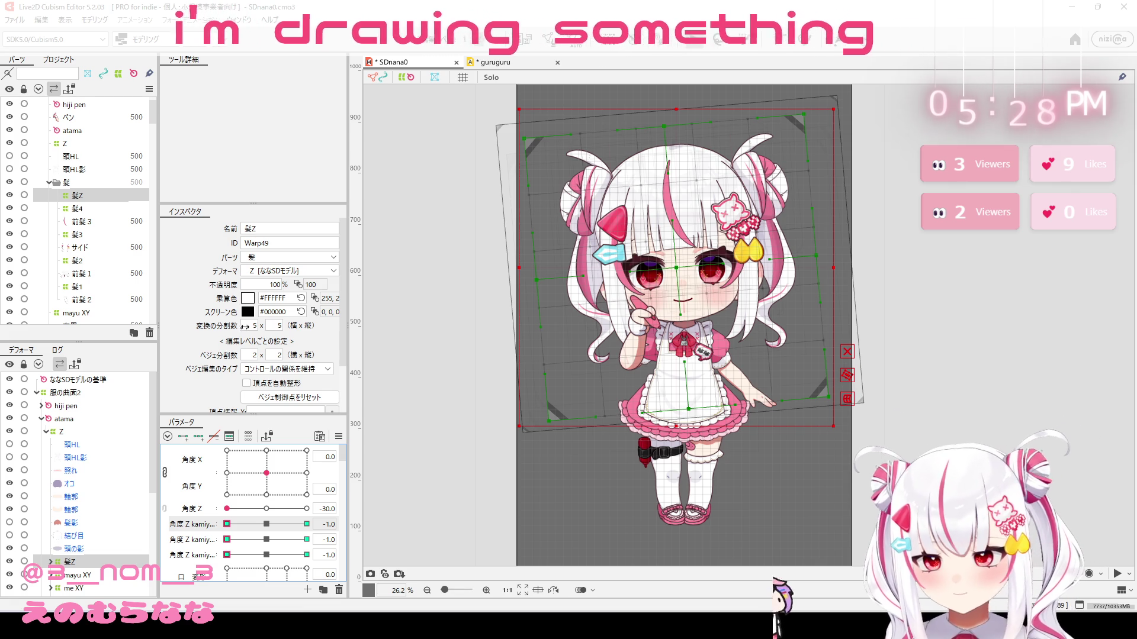
Step: Raise 髪Z's conversion and Bézier divisions to 20 × 20
{"action": "left_click_drag", "start_coordinate": [245, 327], "coordinate": [408, 339]}
{"action": "left_click_drag", "start_coordinate": [273, 326], "coordinate": [464, 349]}
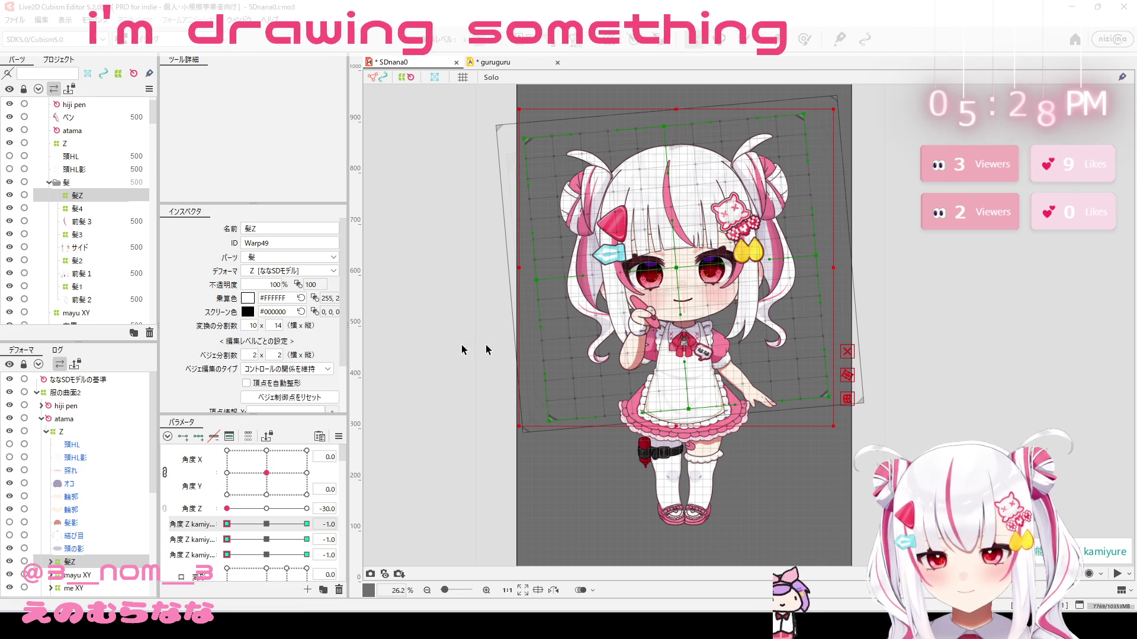
{"action": "left_click_drag", "start_coordinate": [253, 355], "coordinate": [173, 357]}
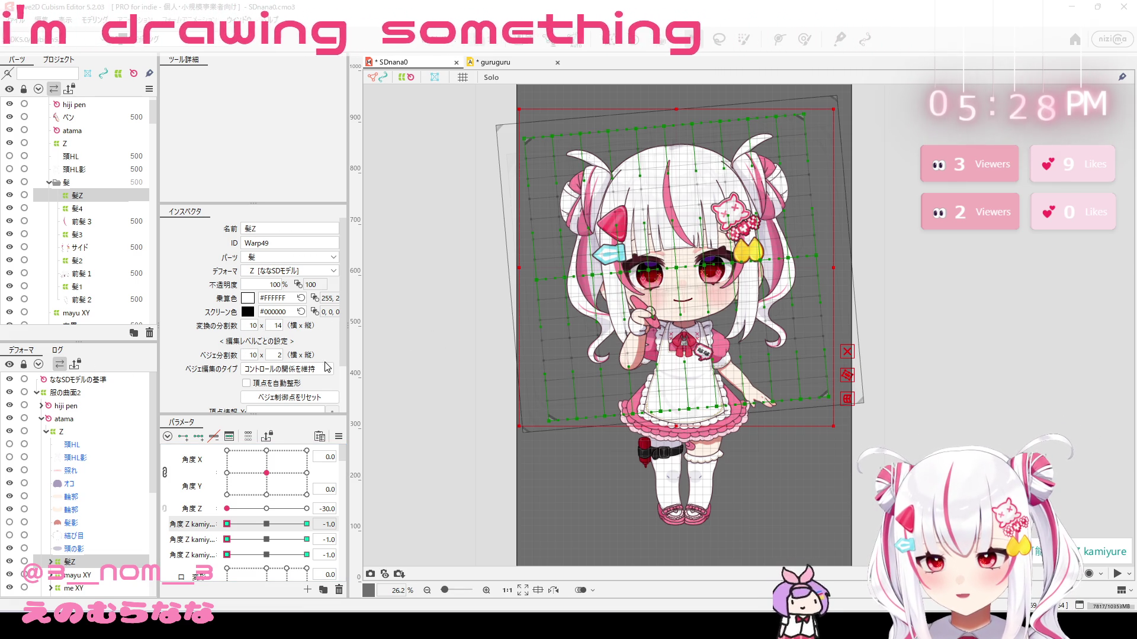
{"action": "left_click_drag", "start_coordinate": [277, 358], "coordinate": [187, 323]}
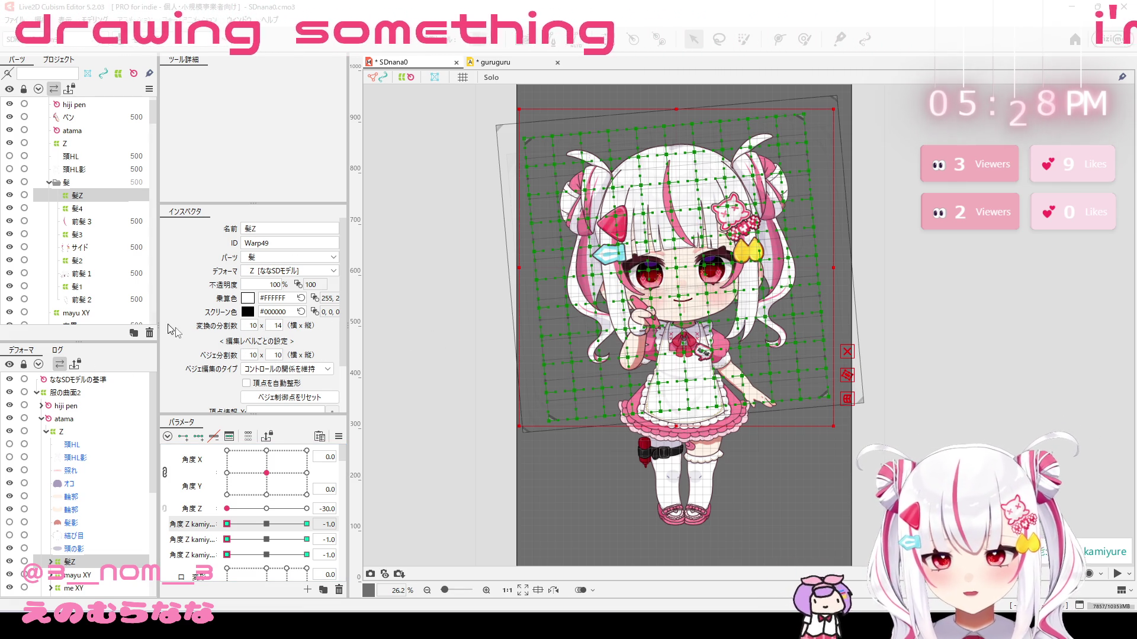
{"action": "mouse_move", "coordinate": [278, 355]}
{"action": "left_mouse_down"}
{"action": "mouse_move", "coordinate": [241, 361]}
{"action": "mouse_move", "coordinate": [307, 352]}
{"action": "mouse_move", "coordinate": [267, 347]}
{"action": "mouse_move", "coordinate": [323, 328]}
{"action": "left_mouse_up"}
{"action": "left_click_drag", "start_coordinate": [253, 326], "coordinate": [269, 319]}
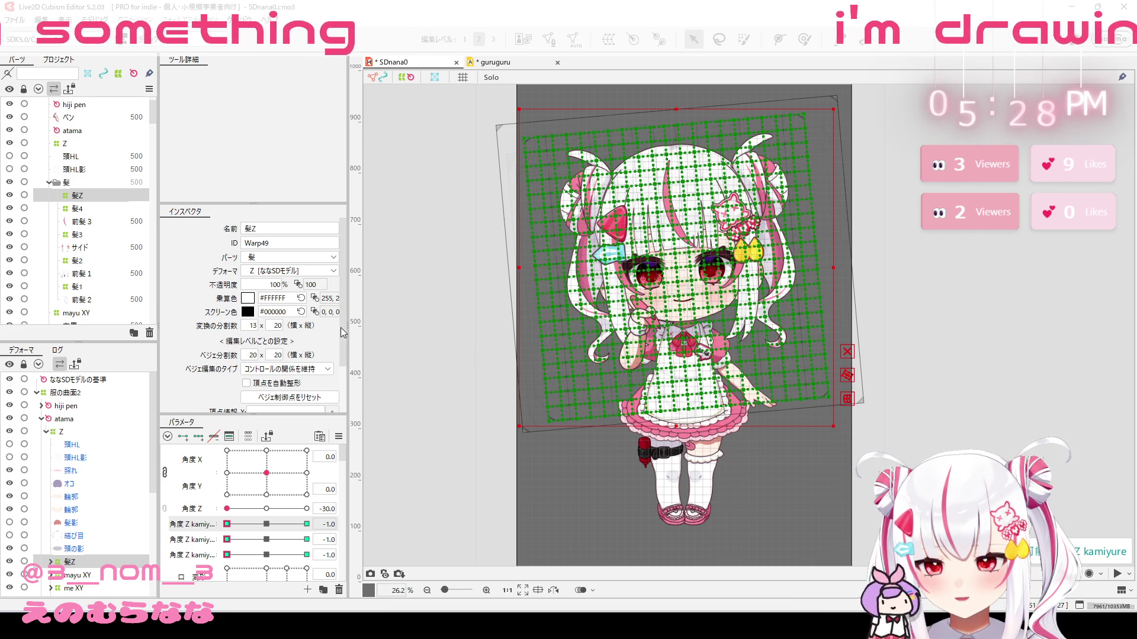
Step: Paint weight over the lower hair warp, extending it up toward the face
{"action": "left_click", "coordinate": [805, 40]}
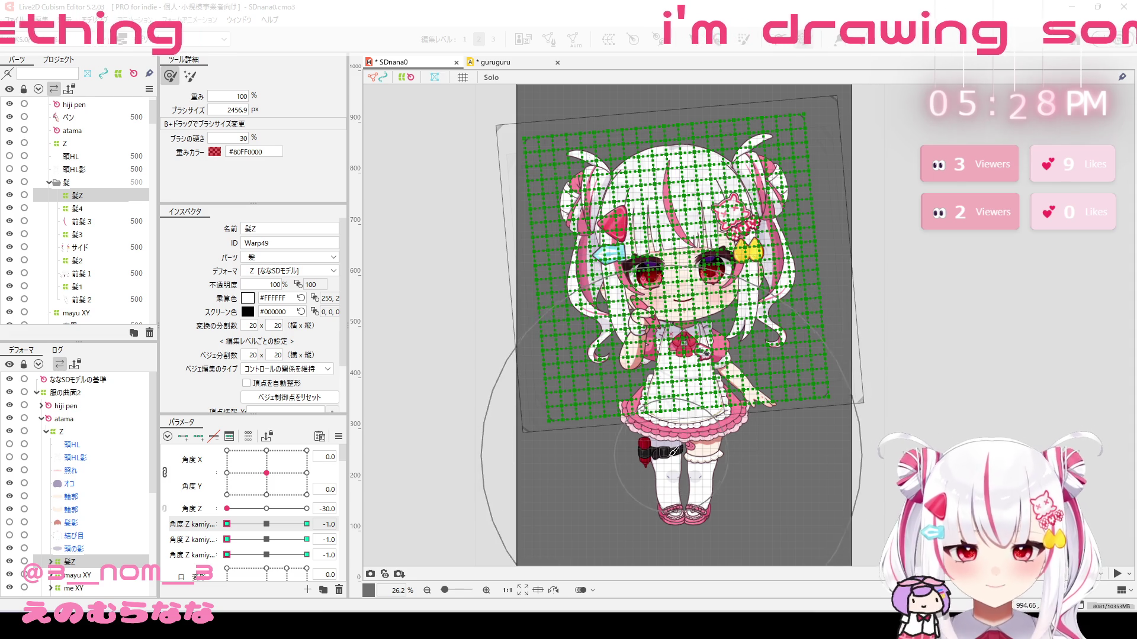
{"action": "left_click", "coordinate": [665, 441]}
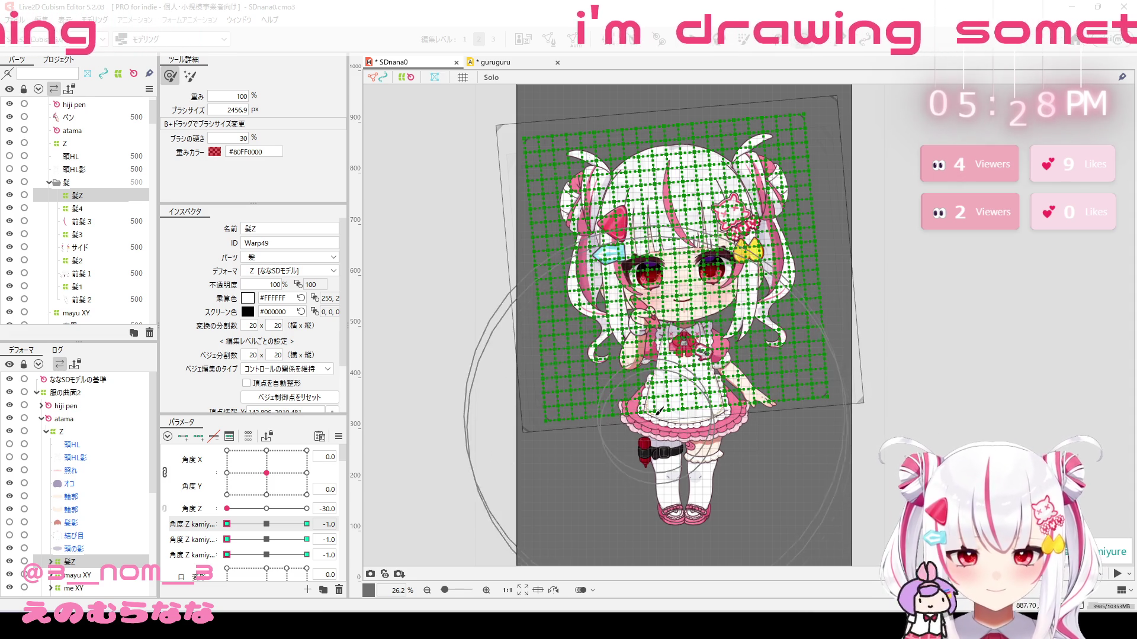
{"action": "left_click_drag", "start_coordinate": [664, 442], "coordinate": [655, 393]}
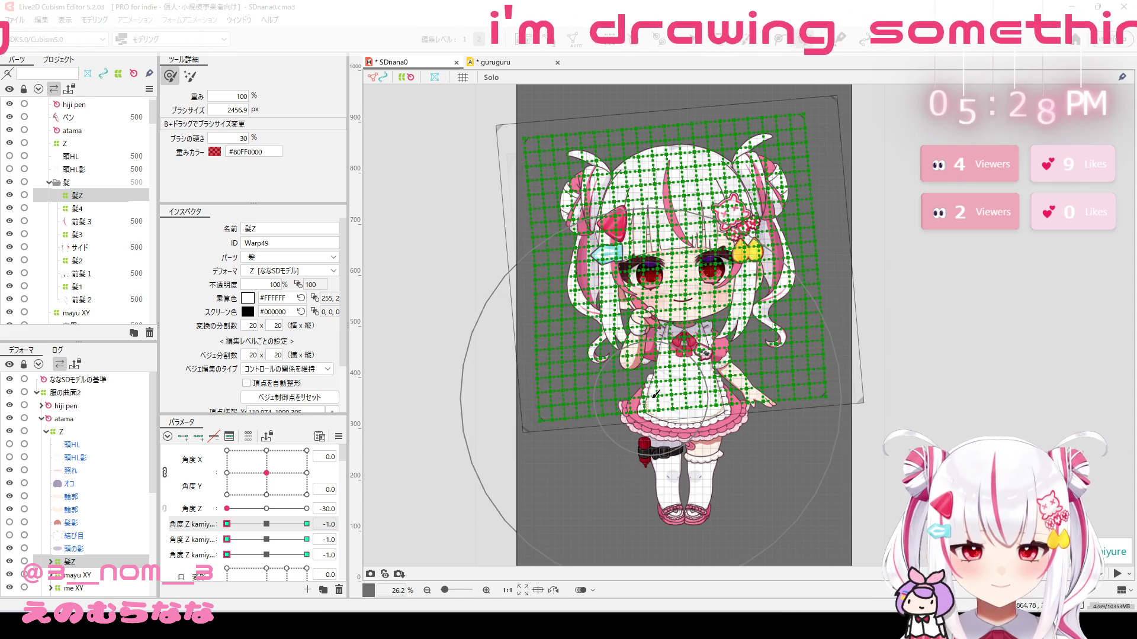
{"action": "key", "text": "v"}
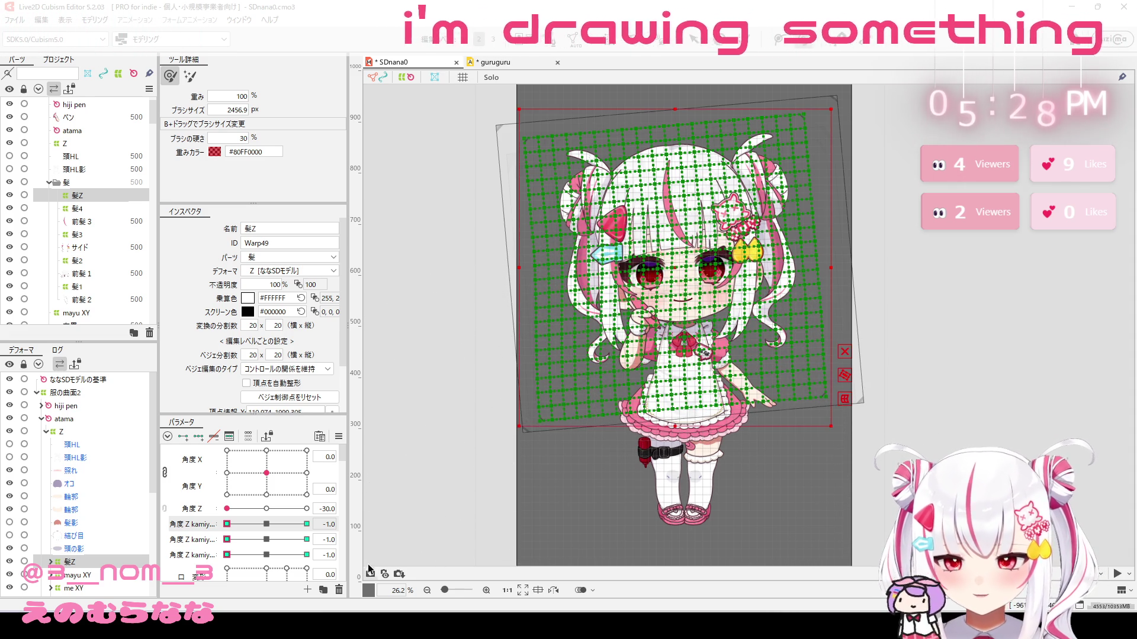
{"action": "key", "text": "b"}
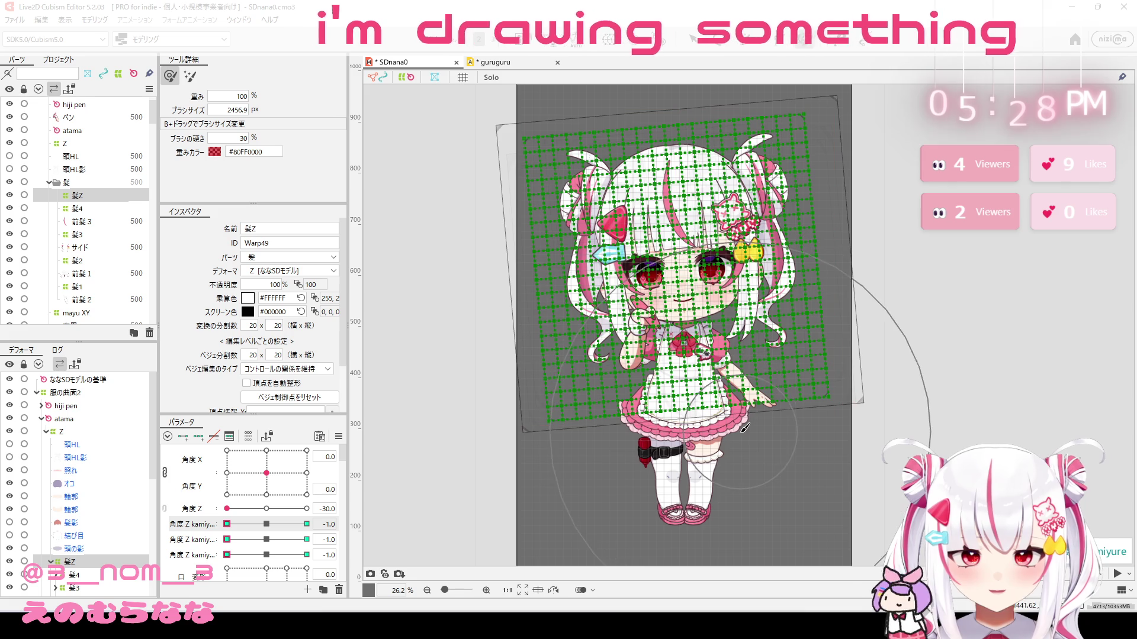
{"action": "left_click_drag", "start_coordinate": [692, 501], "coordinate": [685, 496]}
Step: Shrink the deform brush, push the hair grid around the face, and set the kamiyure sliders to 1.0
{"action": "left_click", "coordinate": [216, 542]}
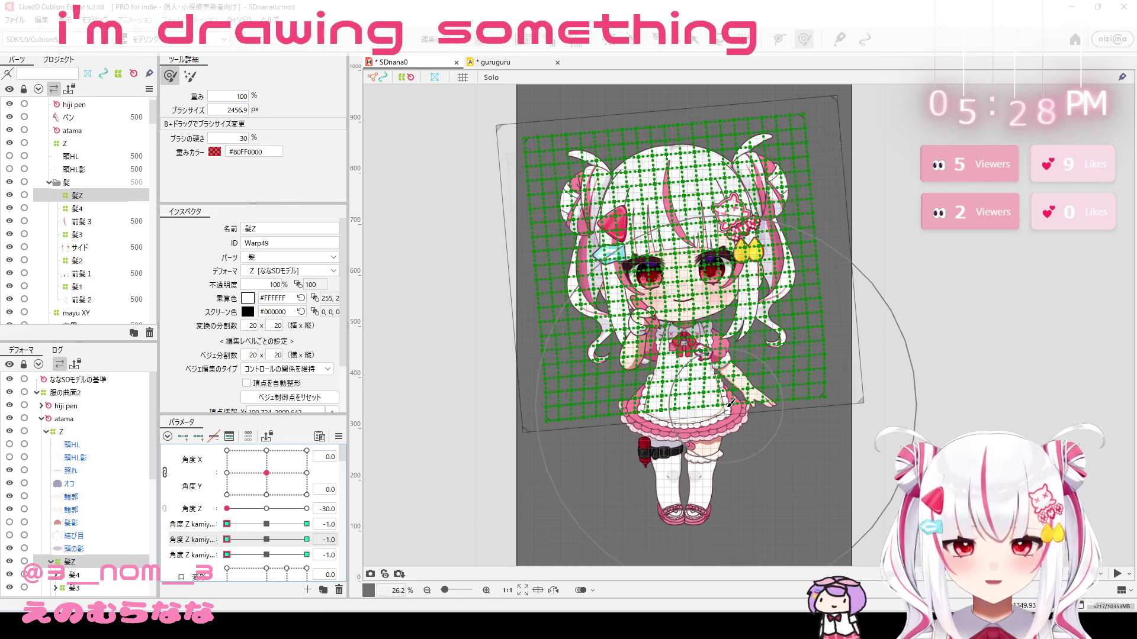
{"action": "mouse_move", "coordinate": [707, 355]}
{"action": "left_mouse_down"}
{"action": "mouse_move", "coordinate": [526, 374]}
{"action": "mouse_move", "coordinate": [681, 299]}
{"action": "mouse_move", "coordinate": [681, 309]}
{"action": "left_mouse_up"}
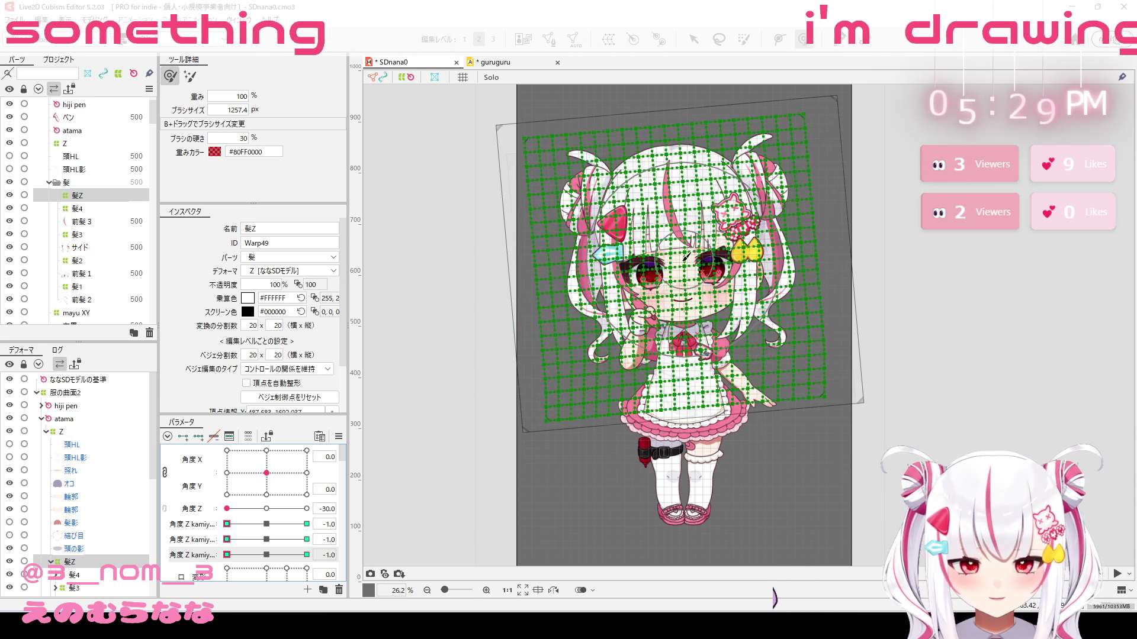
{"action": "left_click_drag", "start_coordinate": [684, 269], "coordinate": [684, 266]}
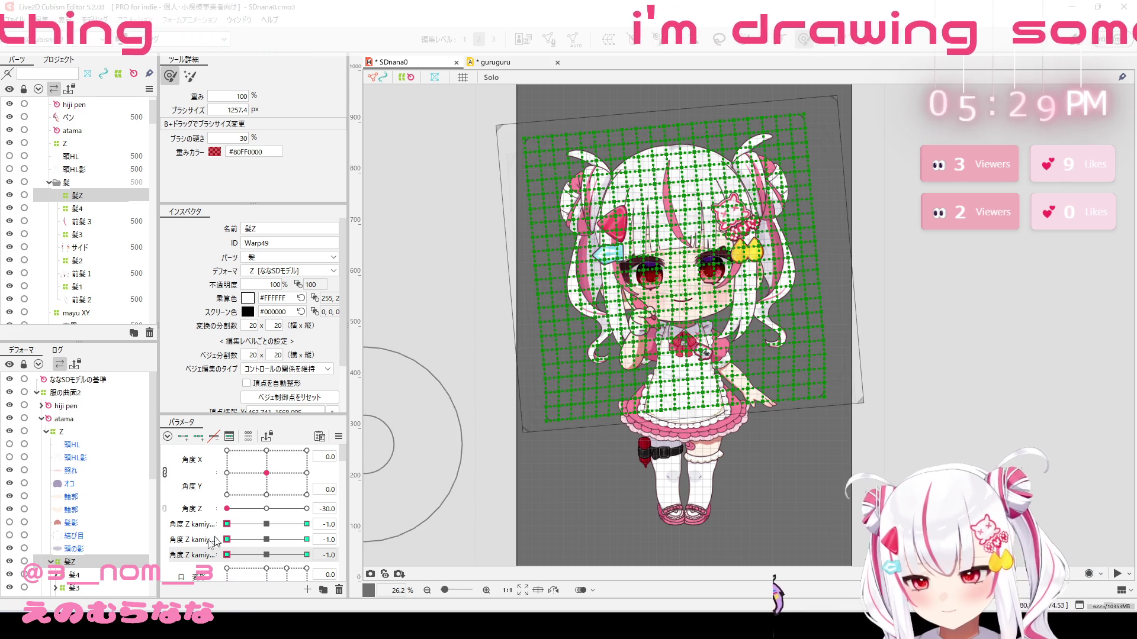
{"action": "scroll", "coordinate": [97, 586], "scroll_direction": "down", "scroll_amount": 5}
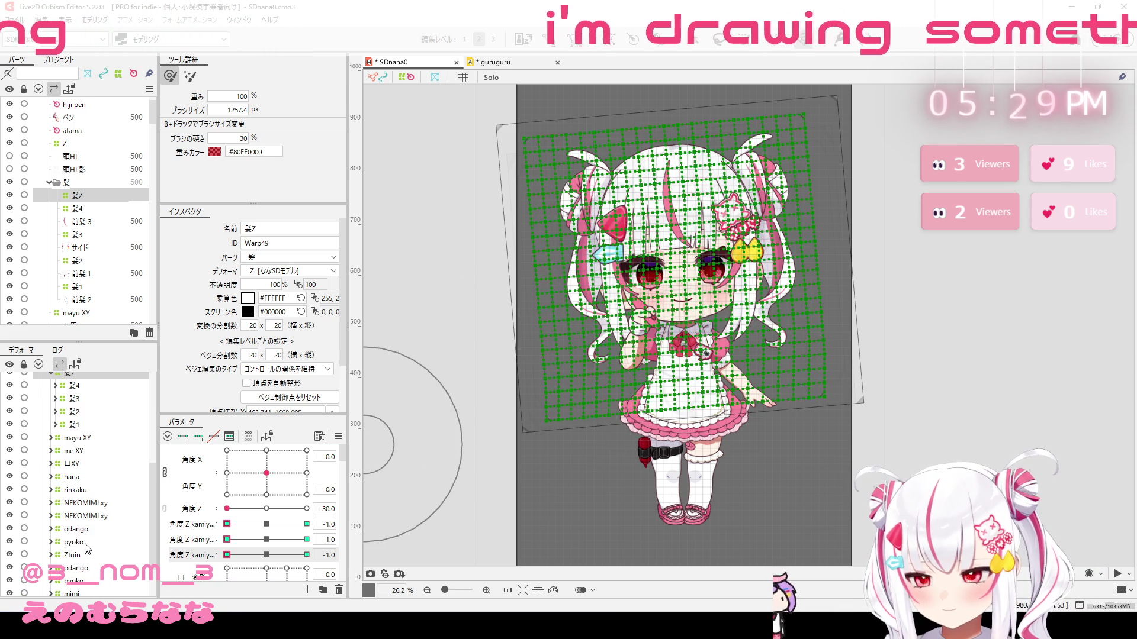
{"action": "mouse_move", "coordinate": [271, 528]}
{"action": "left_mouse_down"}
{"action": "mouse_move", "coordinate": [313, 526]}
{"action": "mouse_move", "coordinate": [340, 567]}
{"action": "left_mouse_up"}
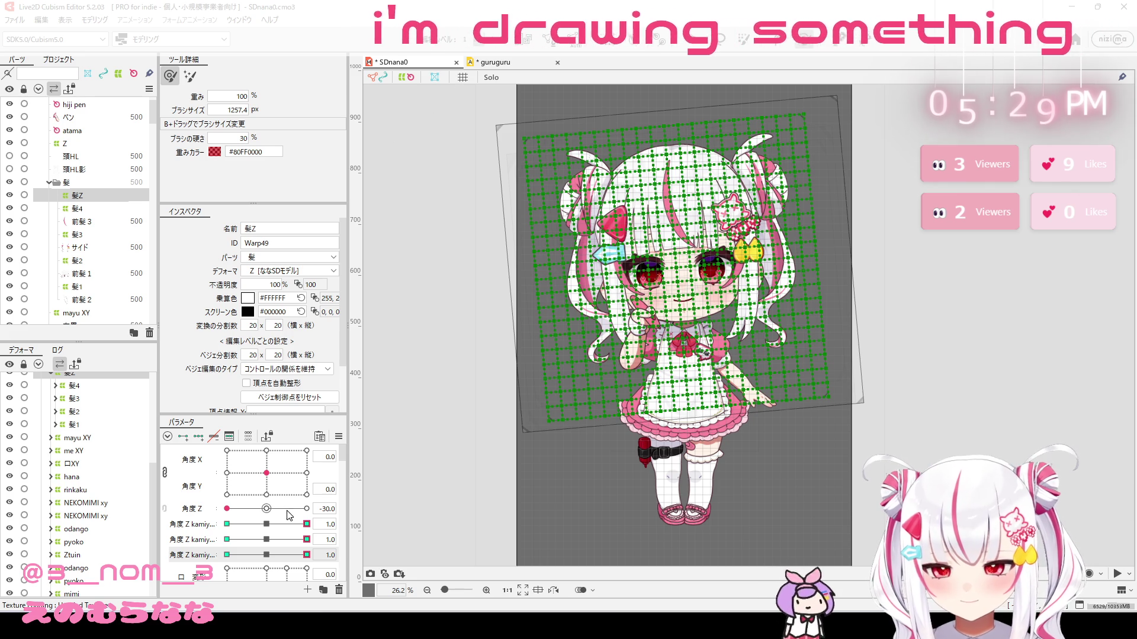
Step: Set 角度Z to 30 and brush the hair mesh into its swayed shape across the face and sides
{"action": "left_click_drag", "start_coordinate": [289, 510], "coordinate": [306, 508]}
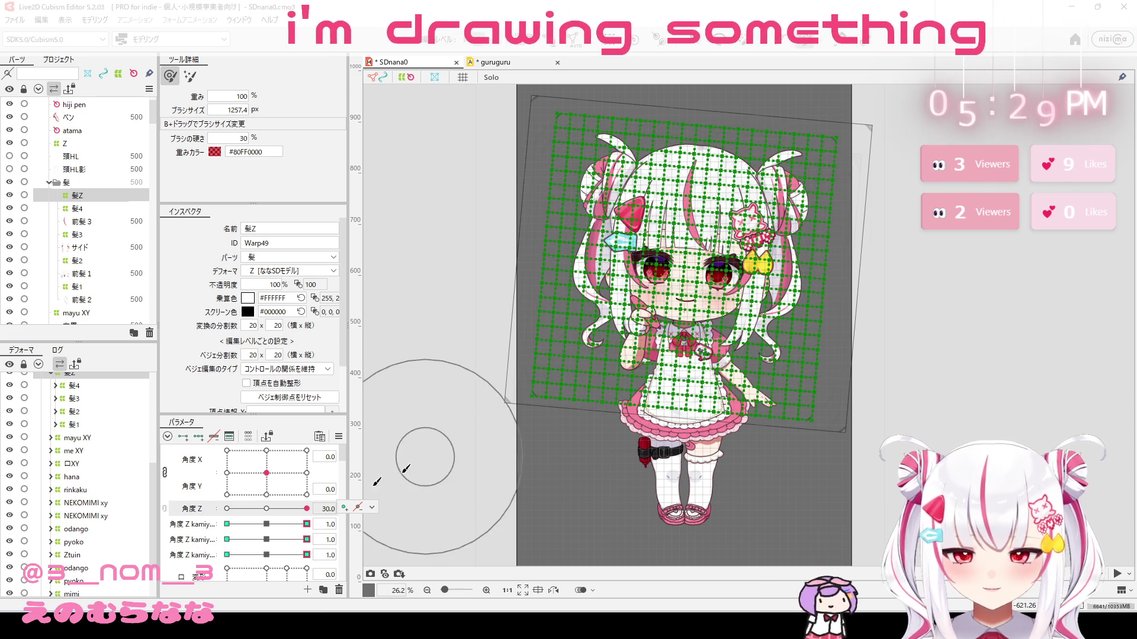
{"action": "left_click", "coordinate": [306, 525]}
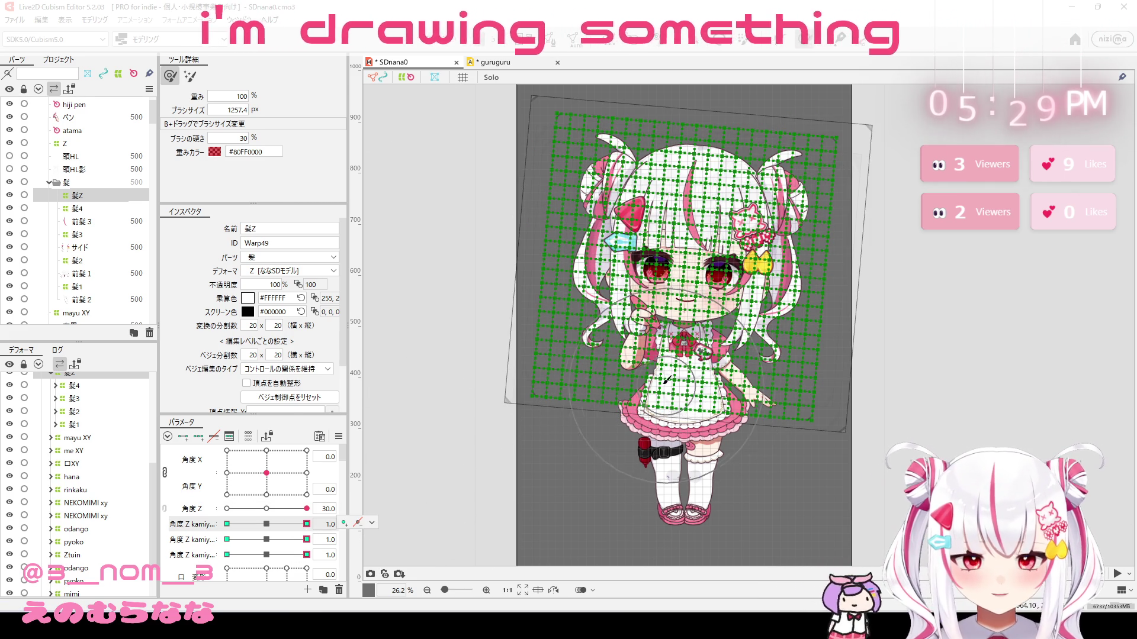
{"action": "mouse_move", "coordinate": [681, 391]}
{"action": "left_mouse_down"}
{"action": "mouse_move", "coordinate": [592, 384]}
{"action": "mouse_move", "coordinate": [740, 393]}
{"action": "mouse_move", "coordinate": [722, 378]}
{"action": "mouse_move", "coordinate": [748, 424]}
{"action": "mouse_move", "coordinate": [681, 450]}
{"action": "mouse_move", "coordinate": [592, 385]}
{"action": "mouse_move", "coordinate": [616, 421]}
{"action": "left_mouse_up"}
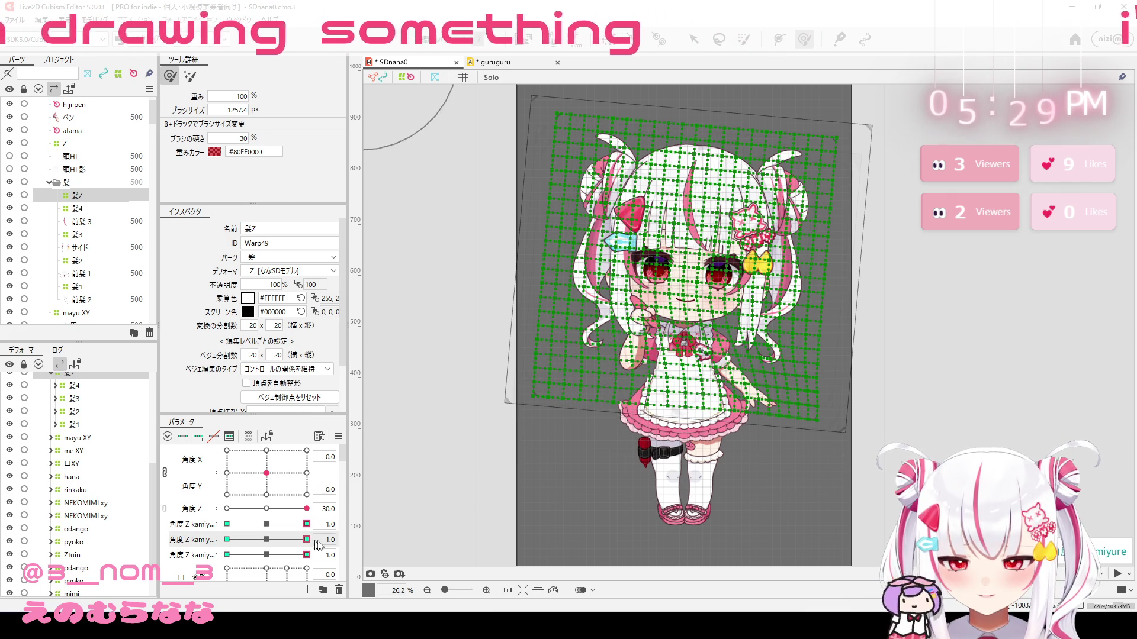
{"action": "mouse_move", "coordinate": [717, 326]}
{"action": "left_mouse_down"}
{"action": "mouse_move", "coordinate": [672, 303]}
{"action": "mouse_move", "coordinate": [716, 308]}
{"action": "left_mouse_up"}
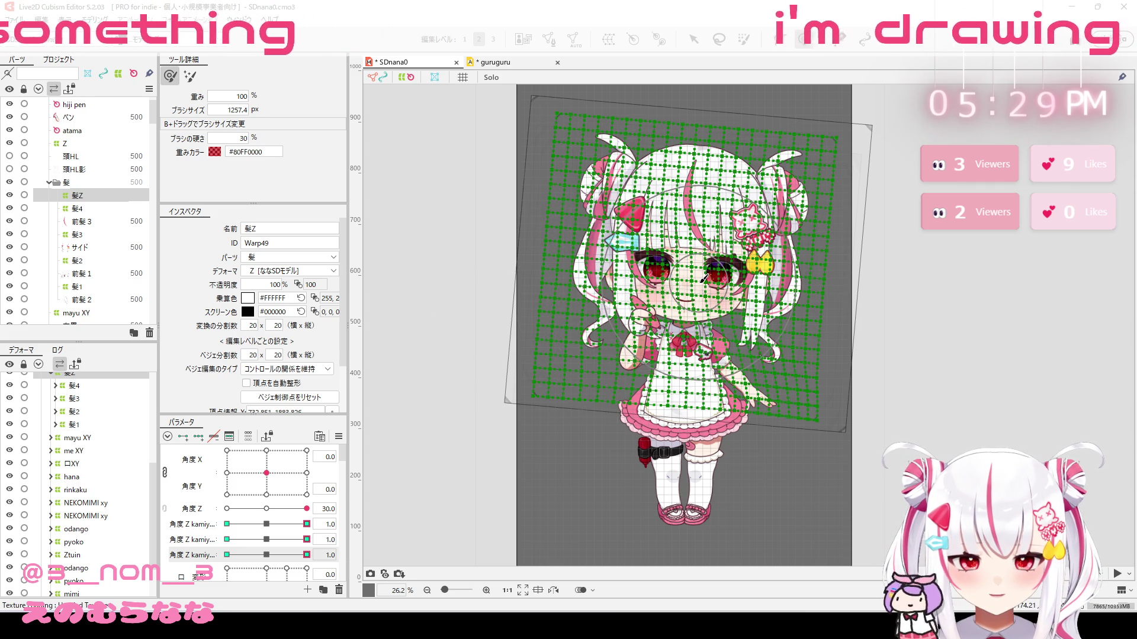
{"action": "left_click_drag", "start_coordinate": [706, 290], "coordinate": [705, 289]}
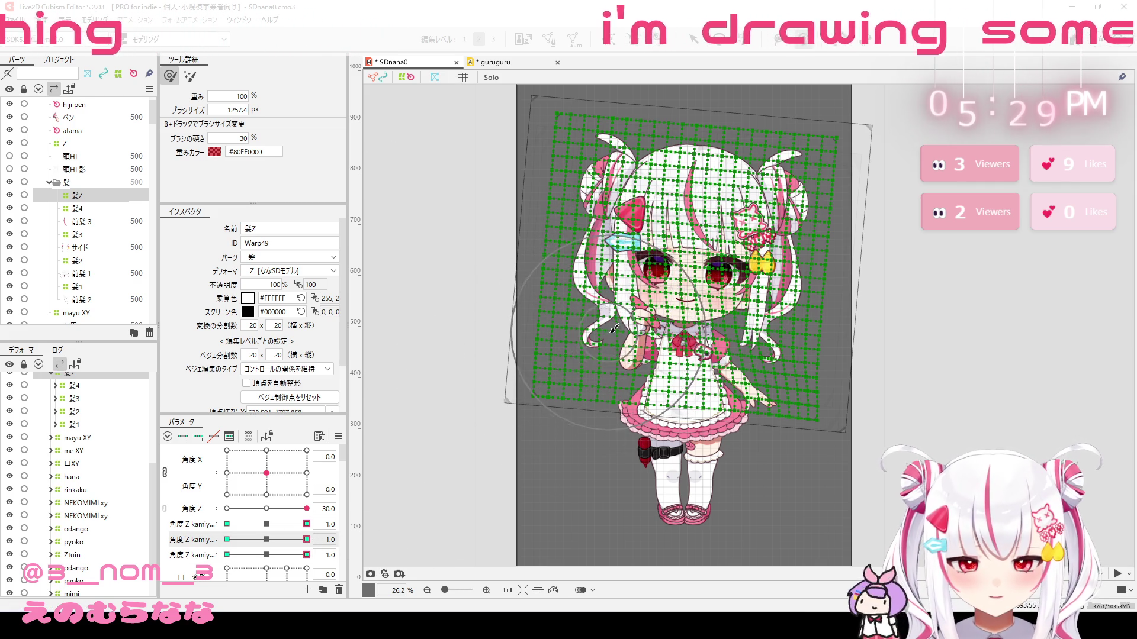
{"action": "left_click_drag", "start_coordinate": [614, 335], "coordinate": [618, 337]}
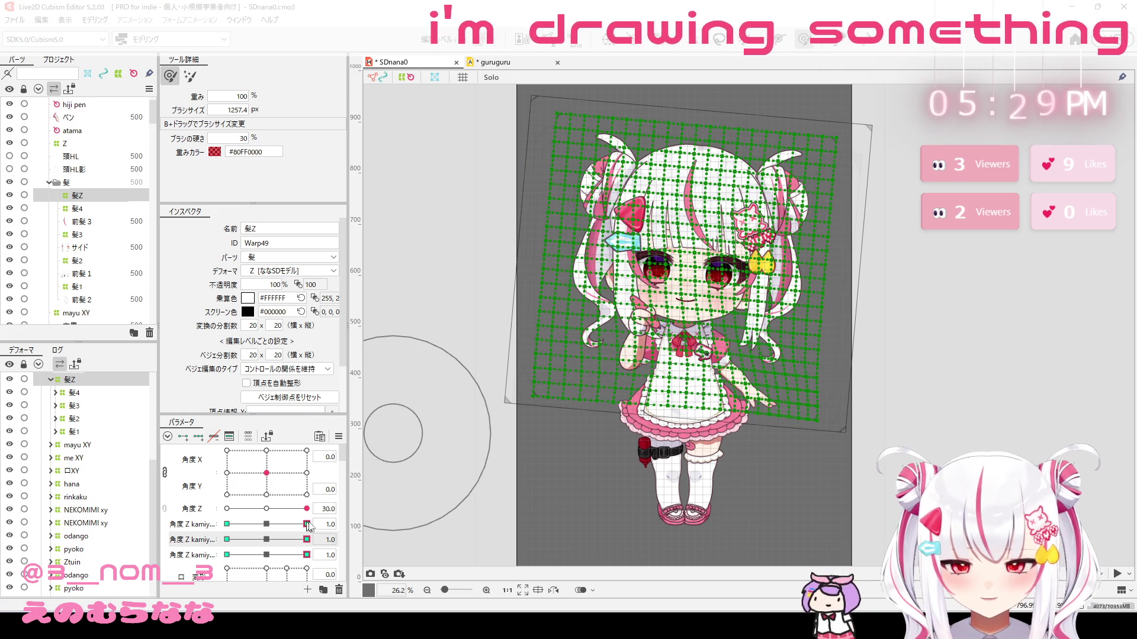
{"action": "mouse_move", "coordinate": [330, 525]}
{"action": "mouse_move", "coordinate": [663, 355]}
{"action": "left_mouse_down"}
{"action": "mouse_move", "coordinate": [740, 385]}
{"action": "mouse_move", "coordinate": [725, 370]}
{"action": "mouse_move", "coordinate": [711, 379]}
{"action": "left_mouse_up"}
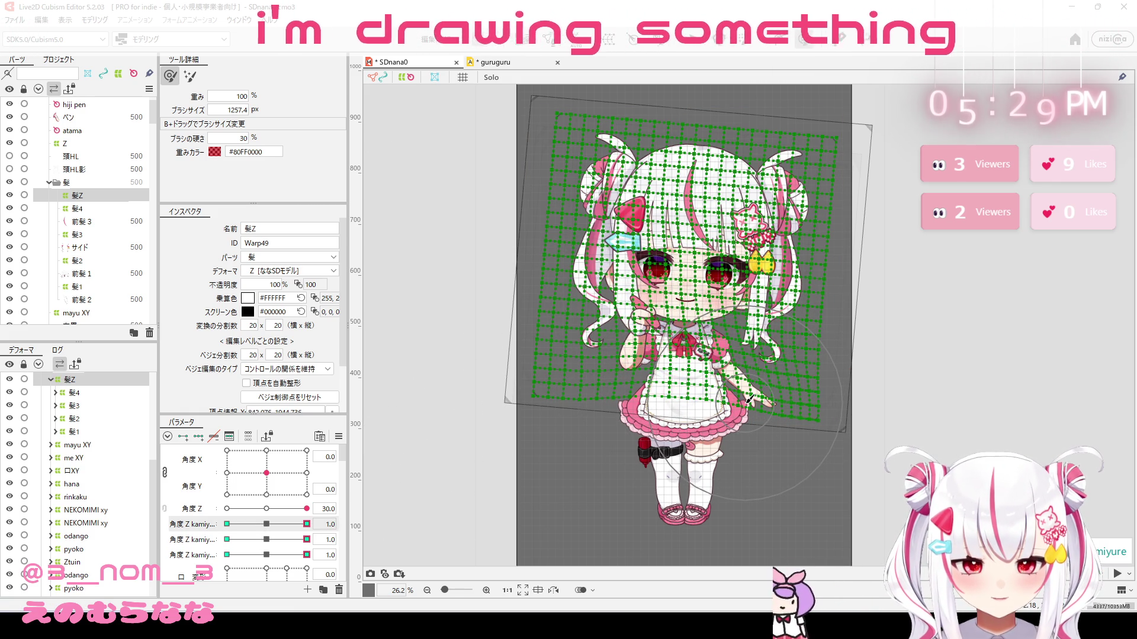
Step: Reset the three kamiyure sway parameters to 0 and select the Ztuin deformer
{"action": "left_click", "coordinate": [267, 525]}
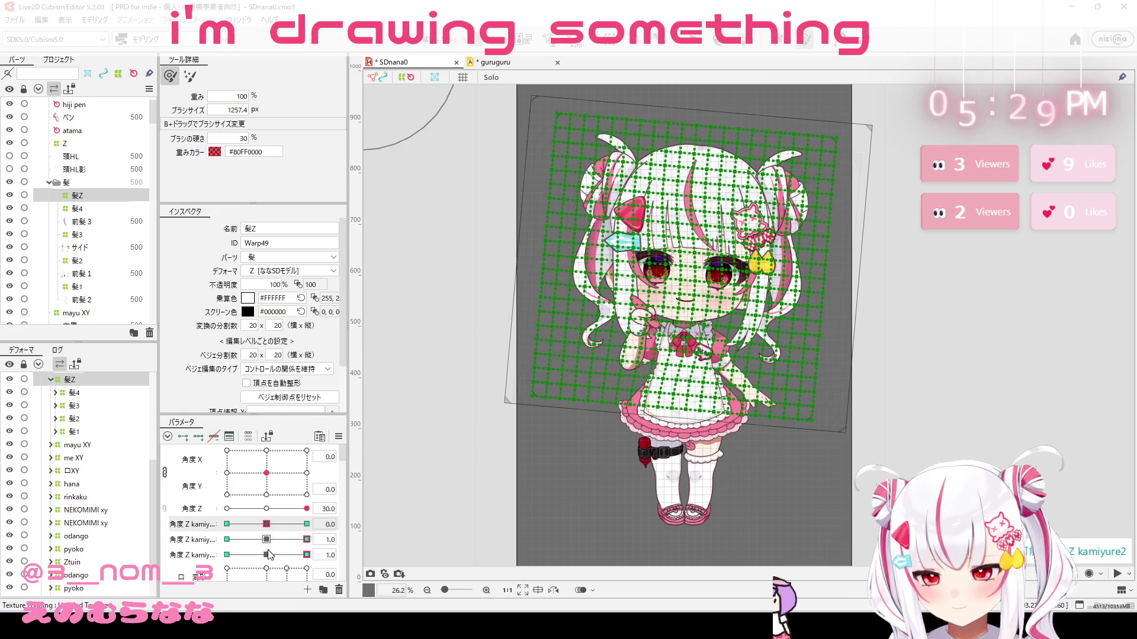
{"action": "left_click", "coordinate": [264, 539]}
{"action": "scroll", "coordinate": [111, 557], "scroll_direction": "down", "scroll_amount": 2}
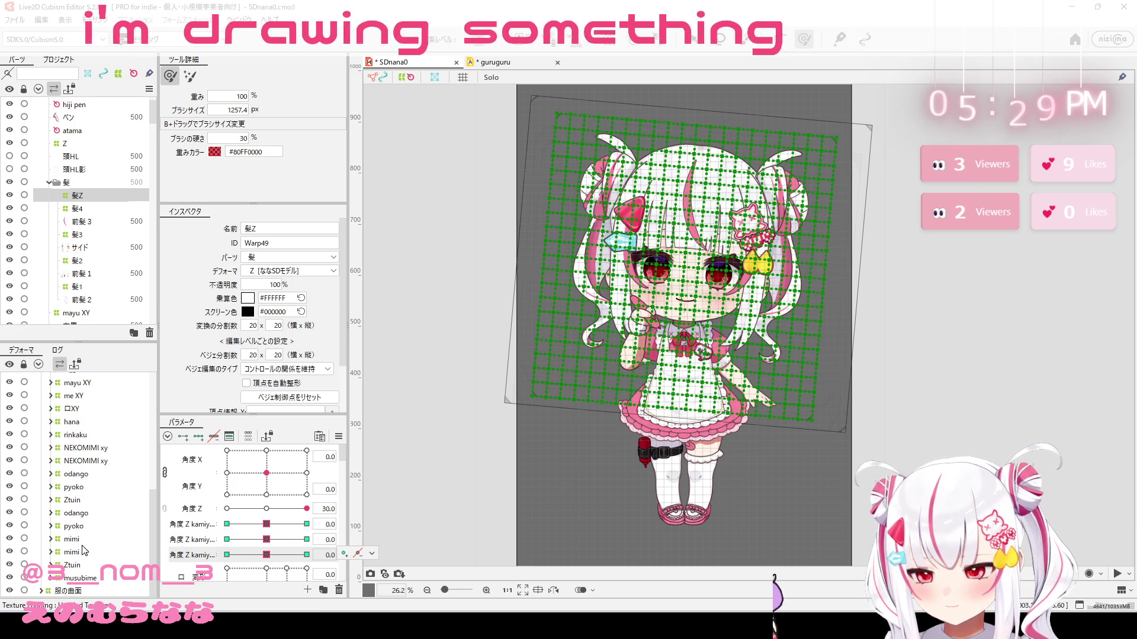
{"action": "left_click_drag", "start_coordinate": [155, 535], "coordinate": [158, 490]}
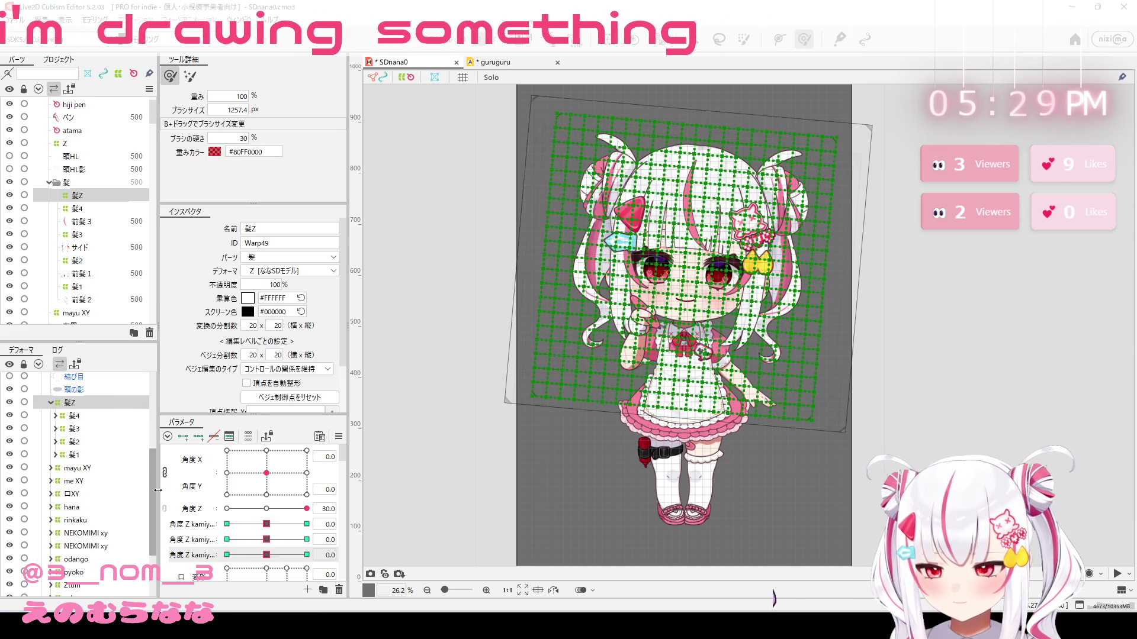
{"action": "scroll", "coordinate": [54, 489], "scroll_direction": "down", "scroll_amount": 3}
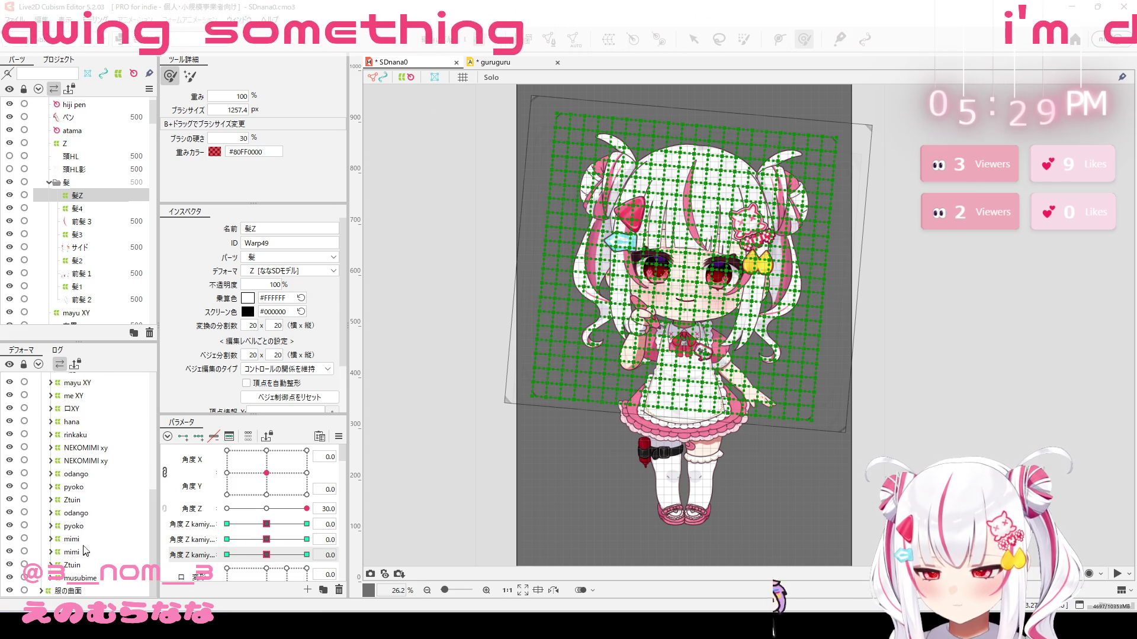
{"action": "left_click", "coordinate": [81, 567]}
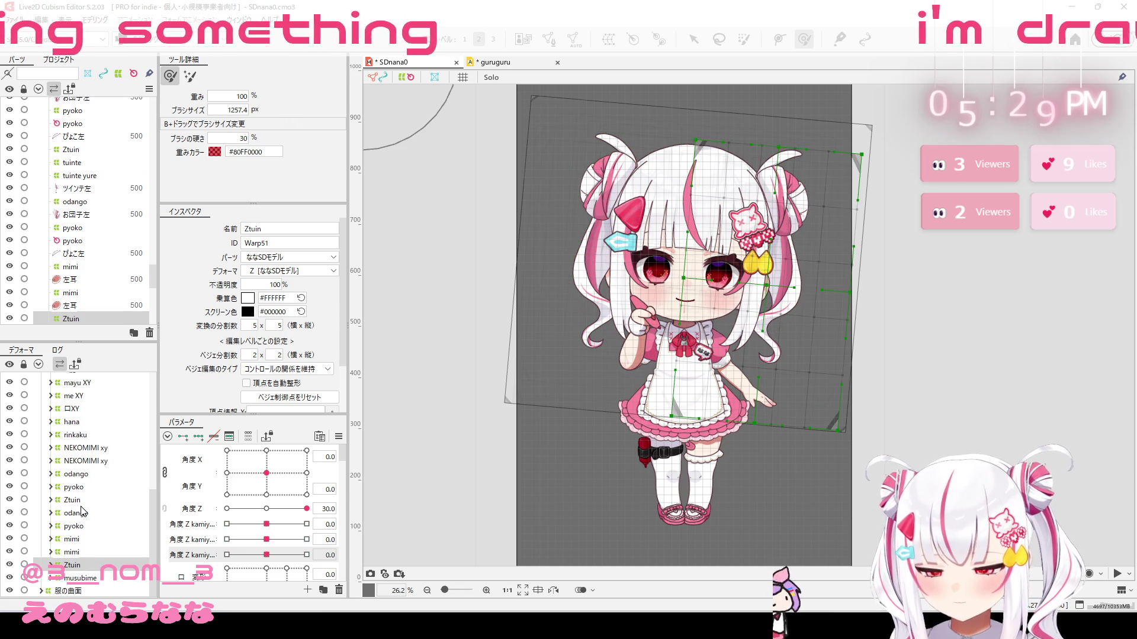
Step: Select both Ztuin deformers and raise their grid divisions to 20 × 20
{"action": "left_click", "coordinate": [86, 502]}
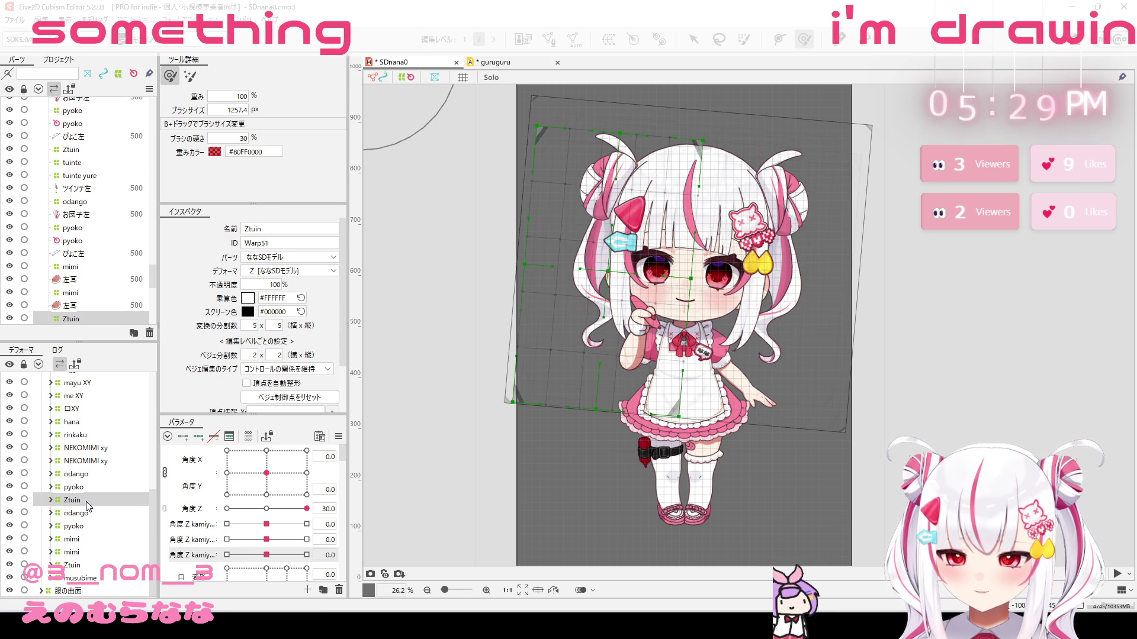
{"action": "key", "text": "super"}
{"action": "key", "text": "super"}
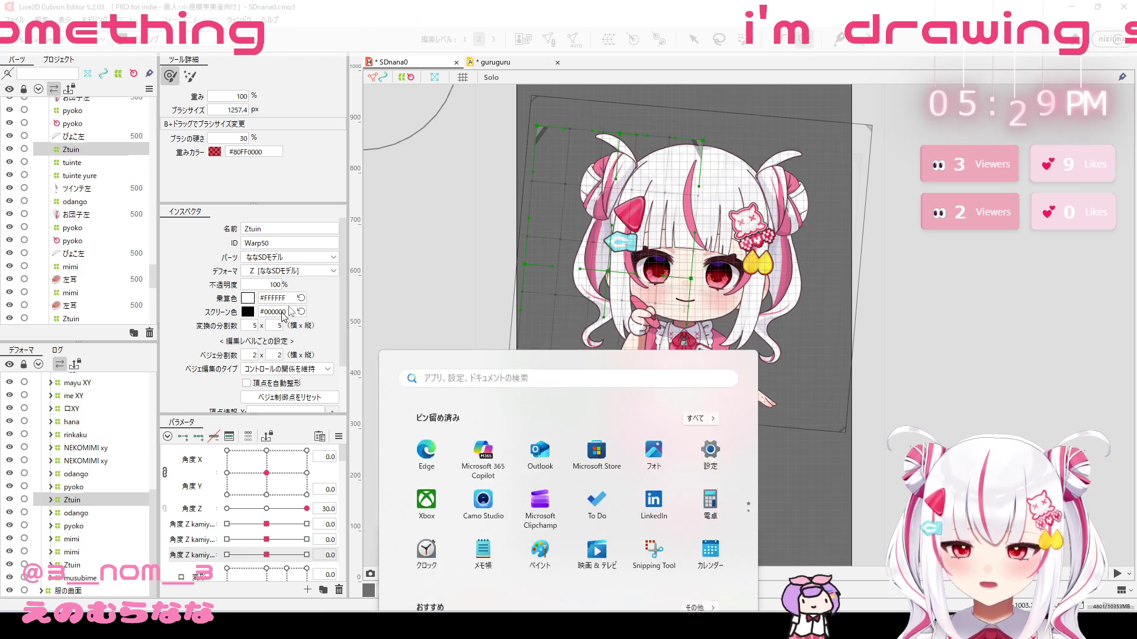
{"action": "left_click", "coordinate": [84, 566], "text": "ctrl"}
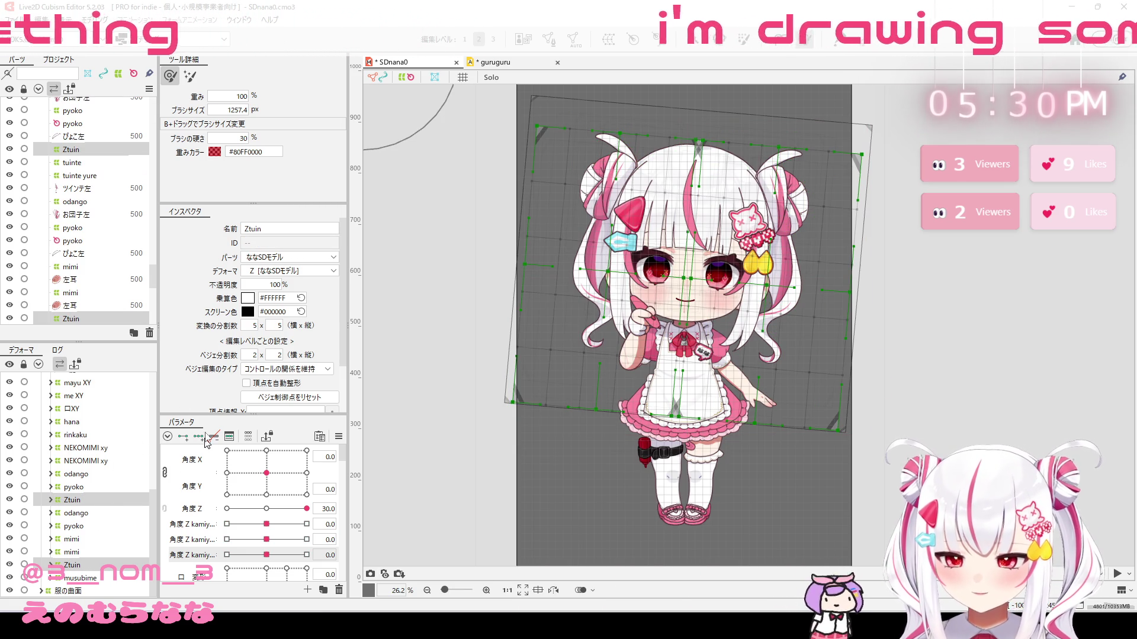
{"action": "mouse_move", "coordinate": [254, 325]}
{"action": "left_mouse_down"}
{"action": "mouse_move", "coordinate": [240, 331]}
{"action": "mouse_move", "coordinate": [292, 330]}
{"action": "mouse_move", "coordinate": [260, 356]}
{"action": "mouse_move", "coordinate": [335, 363]}
{"action": "left_mouse_up"}
{"action": "type", "text": "20"}
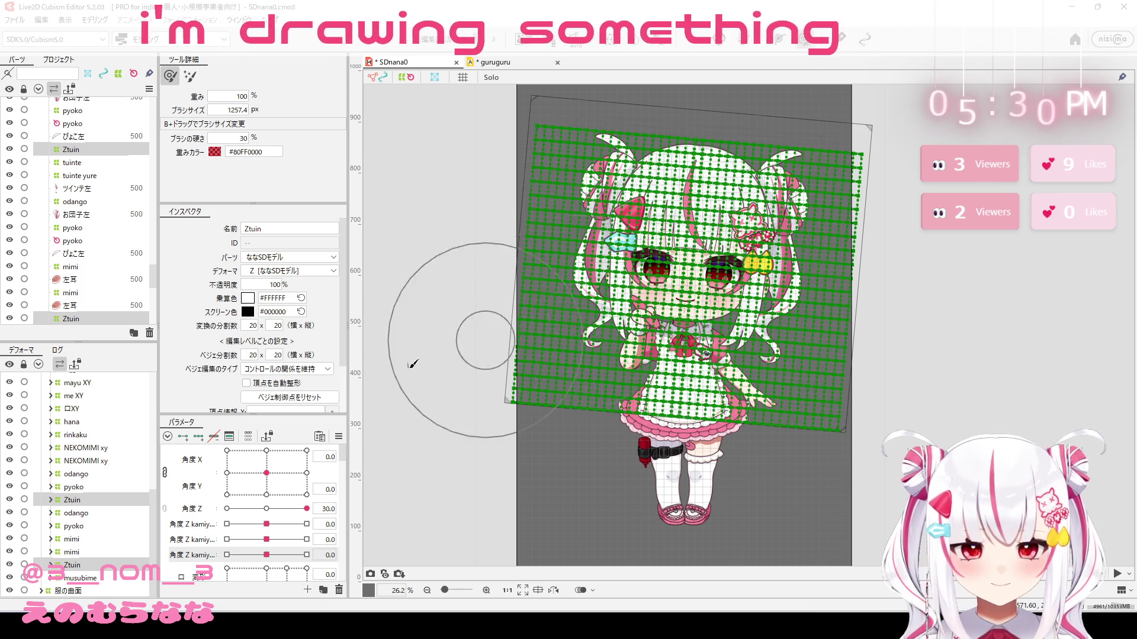
Step: Key all three 角度 Z kamiyure parameters at maximum and brush the lower twin-tails into a sway
{"action": "left_click", "coordinate": [197, 526], "text": "shift"}
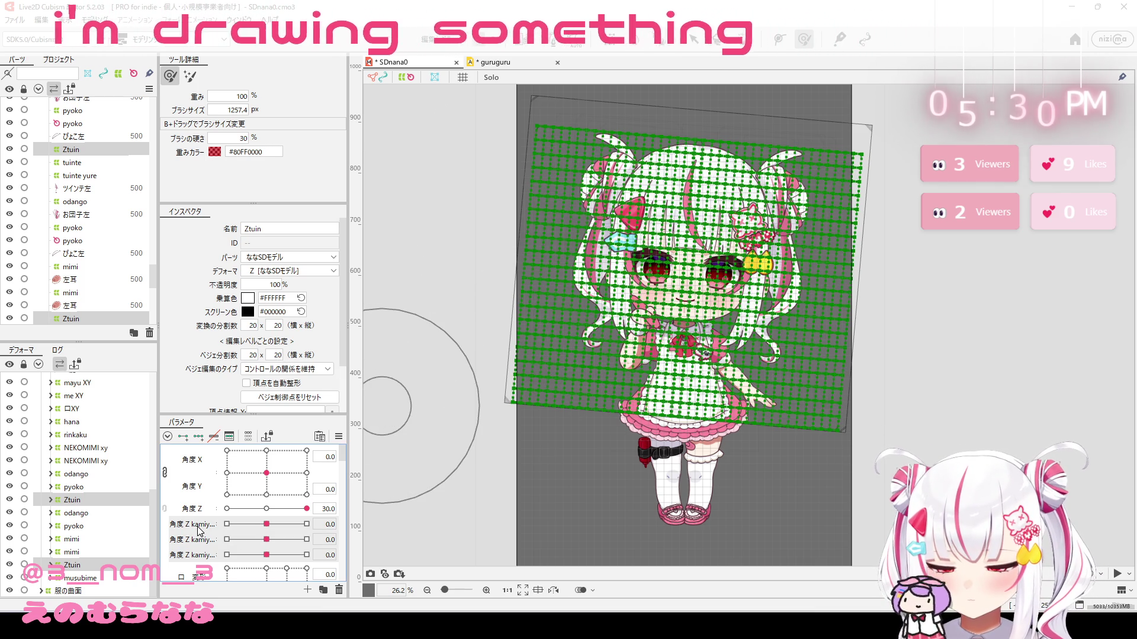
{"action": "left_click", "coordinate": [312, 524]}
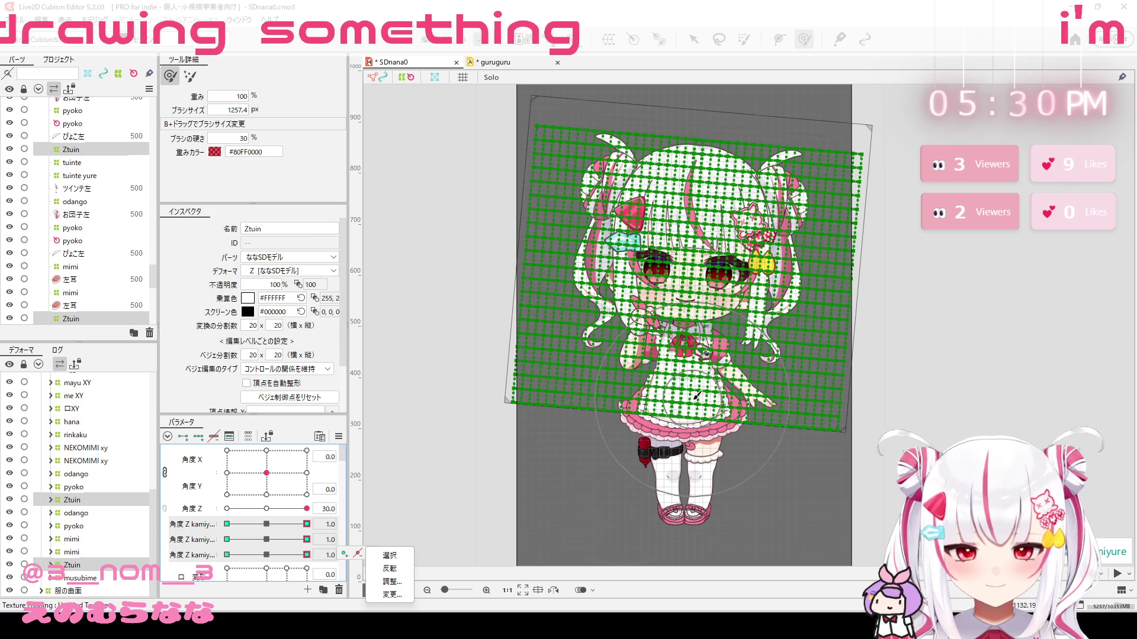
{"action": "mouse_move", "coordinate": [605, 396]}
{"action": "left_mouse_down"}
{"action": "mouse_move", "coordinate": [639, 379]}
{"action": "mouse_move", "coordinate": [651, 408]}
{"action": "left_mouse_up"}
{"action": "mouse_move", "coordinate": [767, 401]}
{"action": "left_mouse_down"}
{"action": "mouse_move", "coordinate": [794, 398]}
{"action": "mouse_move", "coordinate": [785, 395]}
{"action": "left_mouse_up"}
{"action": "mouse_move", "coordinate": [593, 394]}
{"action": "left_mouse_down"}
{"action": "mouse_move", "coordinate": [610, 373]}
{"action": "mouse_move", "coordinate": [657, 385]}
{"action": "left_mouse_up"}
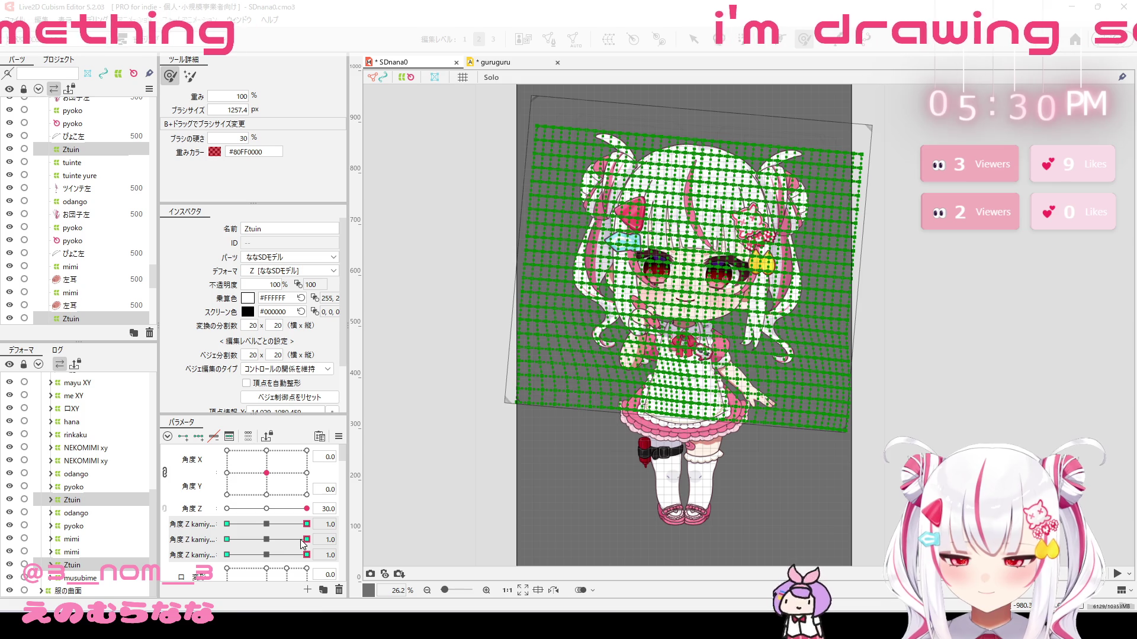
Step: Reset the first kamiyure parameter, shrink the deform brush, and reshape the hair beside the face
{"action": "mouse_move", "coordinate": [306, 524]}
{"action": "left_mouse_down"}
{"action": "mouse_move", "coordinate": [264, 525]}
{"action": "mouse_move", "coordinate": [353, 532]}
{"action": "mouse_move", "coordinate": [271, 536]}
{"action": "mouse_move", "coordinate": [342, 545]}
{"action": "left_mouse_up"}
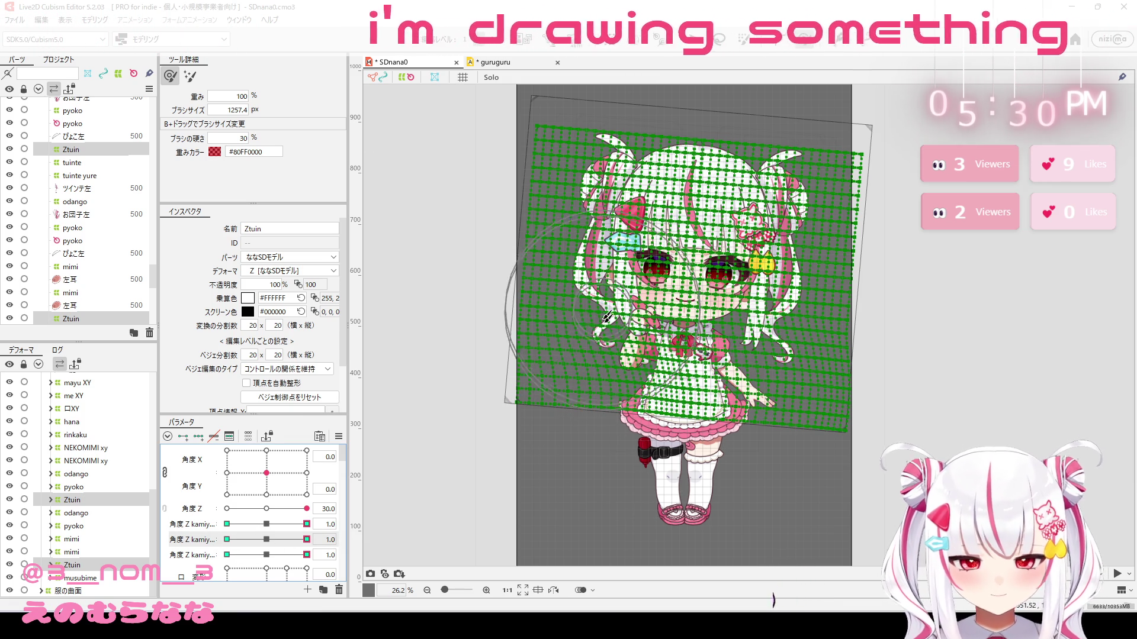
{"action": "mouse_move", "coordinate": [592, 293]}
{"action": "left_mouse_down"}
{"action": "mouse_move", "coordinate": [610, 293]}
{"action": "mouse_move", "coordinate": [586, 285]}
{"action": "mouse_move", "coordinate": [705, 290]}
{"action": "mouse_move", "coordinate": [770, 311]}
{"action": "left_mouse_up"}
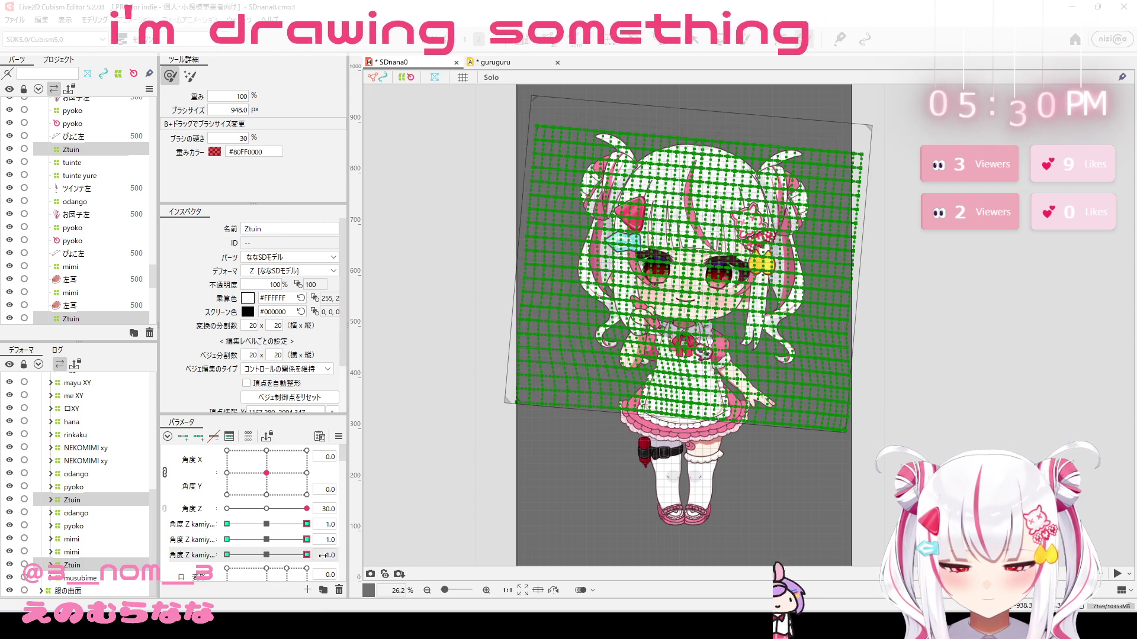
{"action": "left_click_drag", "start_coordinate": [603, 284], "coordinate": [601, 277]}
{"action": "left_click_drag", "start_coordinate": [743, 265], "coordinate": [769, 271]}
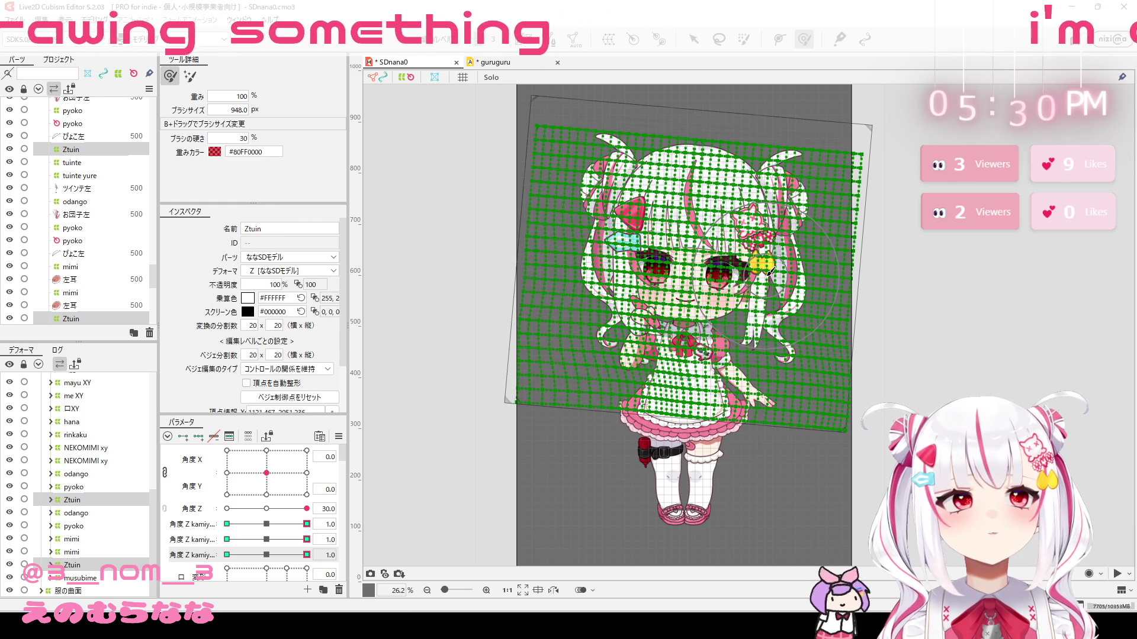
Step: Flip to the opposite head tilt and bend the left and right hair strands for that key
{"action": "left_click", "coordinate": [226, 509]}
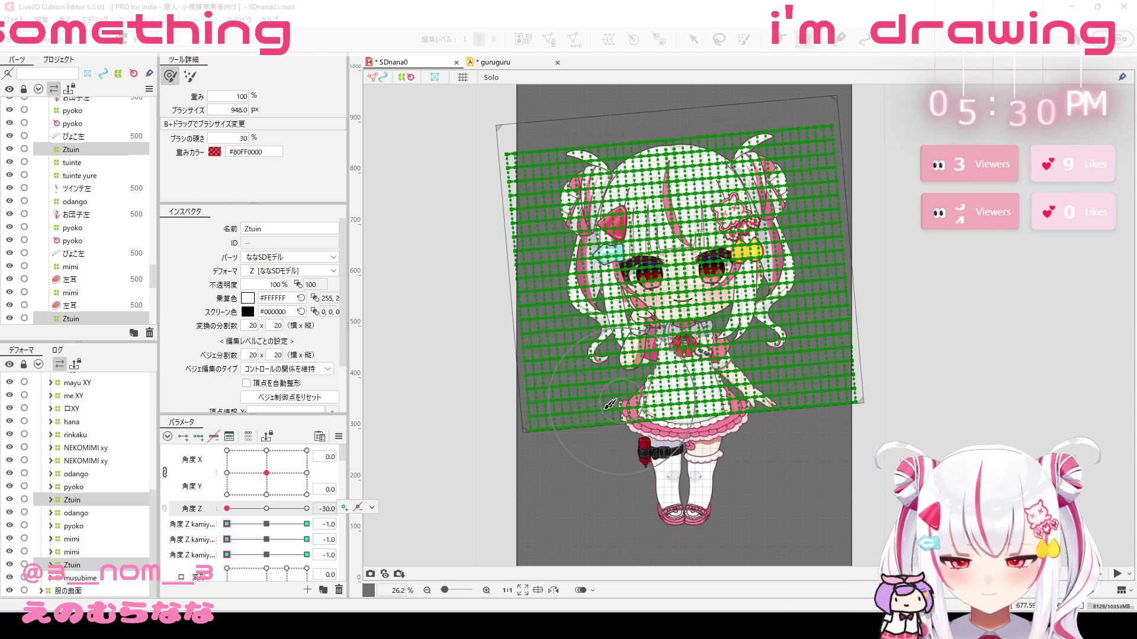
{"action": "left_click", "coordinate": [372, 507]}
{"action": "left_click", "coordinate": [224, 528]}
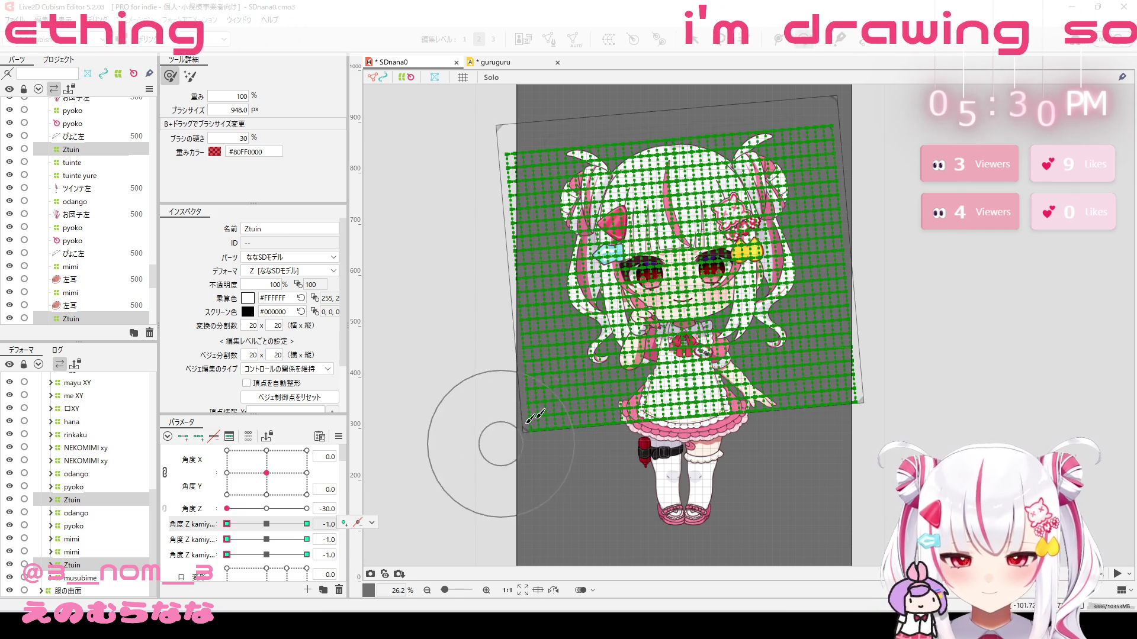
{"action": "mouse_move", "coordinate": [612, 379]}
{"action": "left_mouse_down"}
{"action": "mouse_move", "coordinate": [586, 380]}
{"action": "mouse_move", "coordinate": [595, 375]}
{"action": "left_mouse_up"}
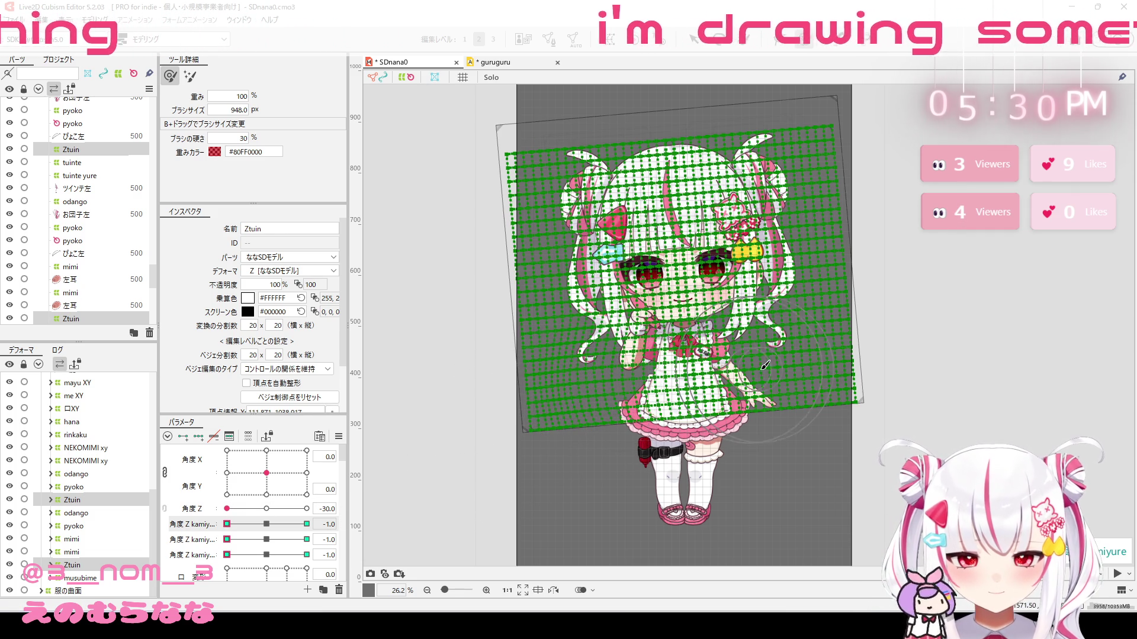
{"action": "mouse_move", "coordinate": [764, 365]}
{"action": "left_mouse_down"}
{"action": "mouse_move", "coordinate": [781, 355]}
{"action": "mouse_move", "coordinate": [764, 355]}
{"action": "mouse_move", "coordinate": [787, 352]}
{"action": "mouse_move", "coordinate": [711, 364]}
{"action": "left_mouse_up"}
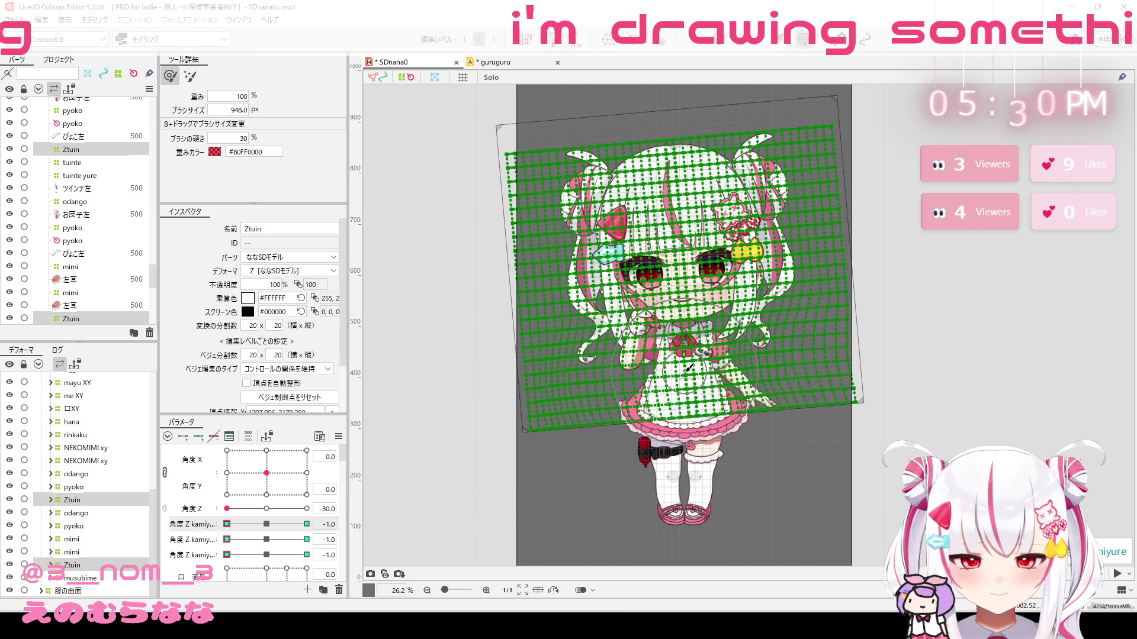
{"action": "left_click_drag", "start_coordinate": [592, 382], "coordinate": [573, 377]}
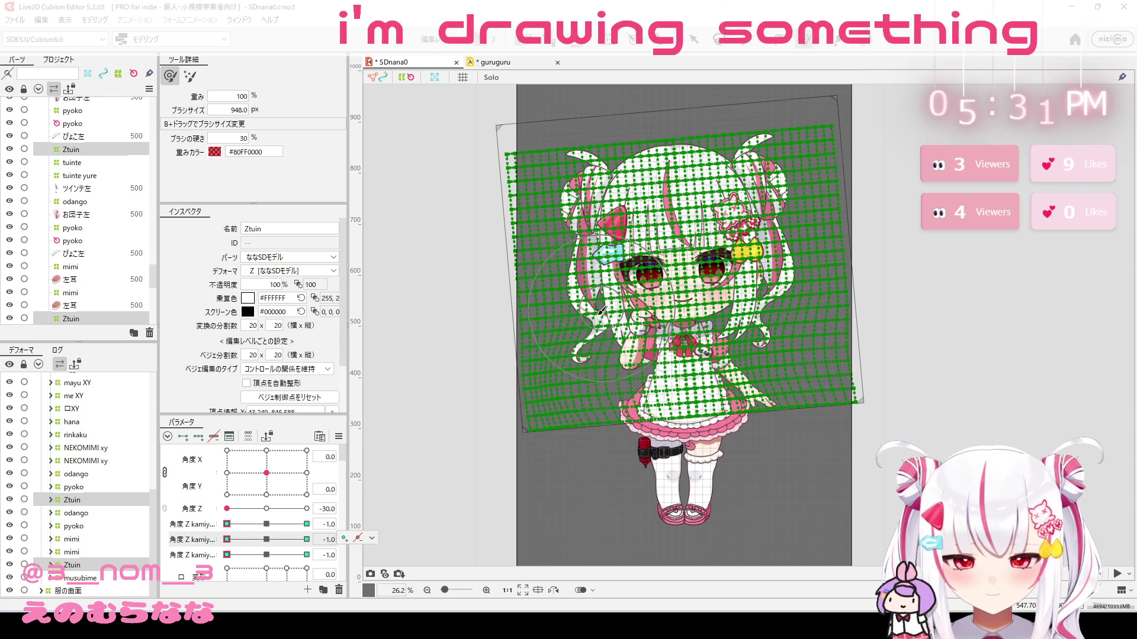
{"action": "left_click_drag", "start_coordinate": [601, 310], "coordinate": [569, 324]}
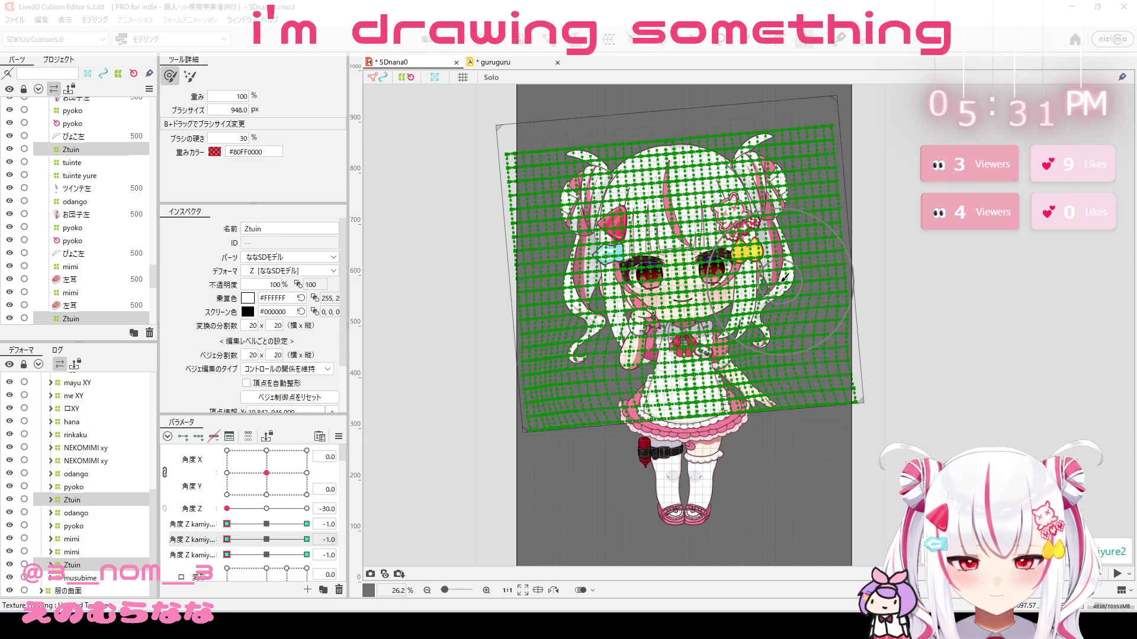
{"action": "left_click_drag", "start_coordinate": [785, 277], "coordinate": [772, 276]}
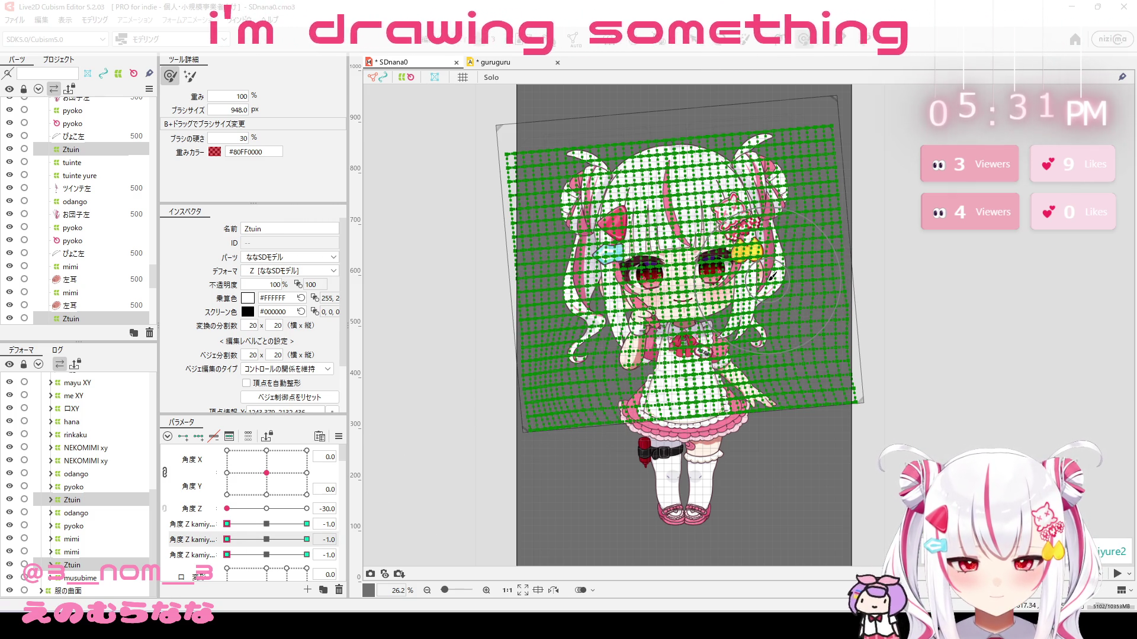
Step: Reshape the left and right hair for the third 角度 Z kamiyure key
{"action": "left_click", "coordinate": [225, 560]}
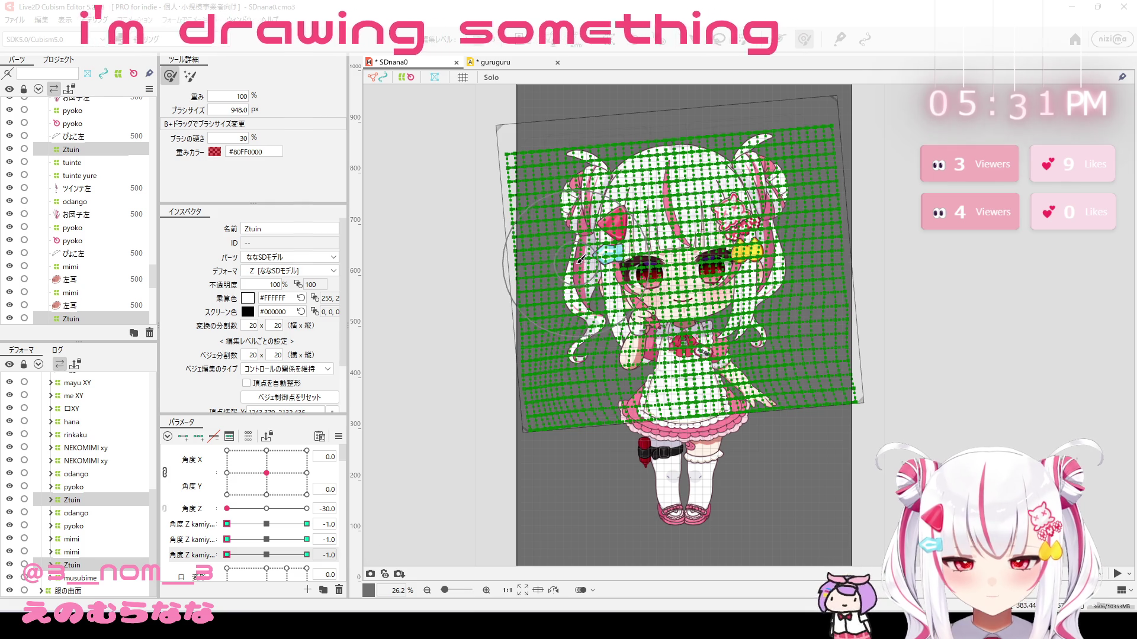
{"action": "mouse_move", "coordinate": [584, 263]}
{"action": "left_mouse_down"}
{"action": "mouse_move", "coordinate": [570, 259]}
{"action": "mouse_move", "coordinate": [586, 272]}
{"action": "mouse_move", "coordinate": [573, 264]}
{"action": "left_mouse_up"}
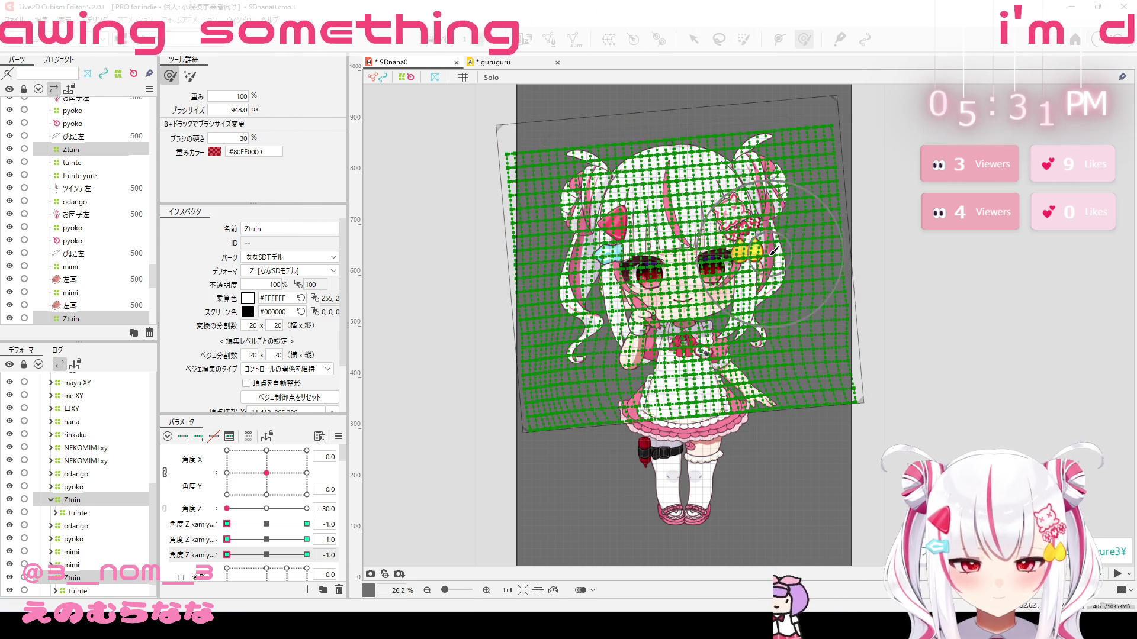
{"action": "left_click_drag", "start_coordinate": [762, 251], "coordinate": [765, 254]}
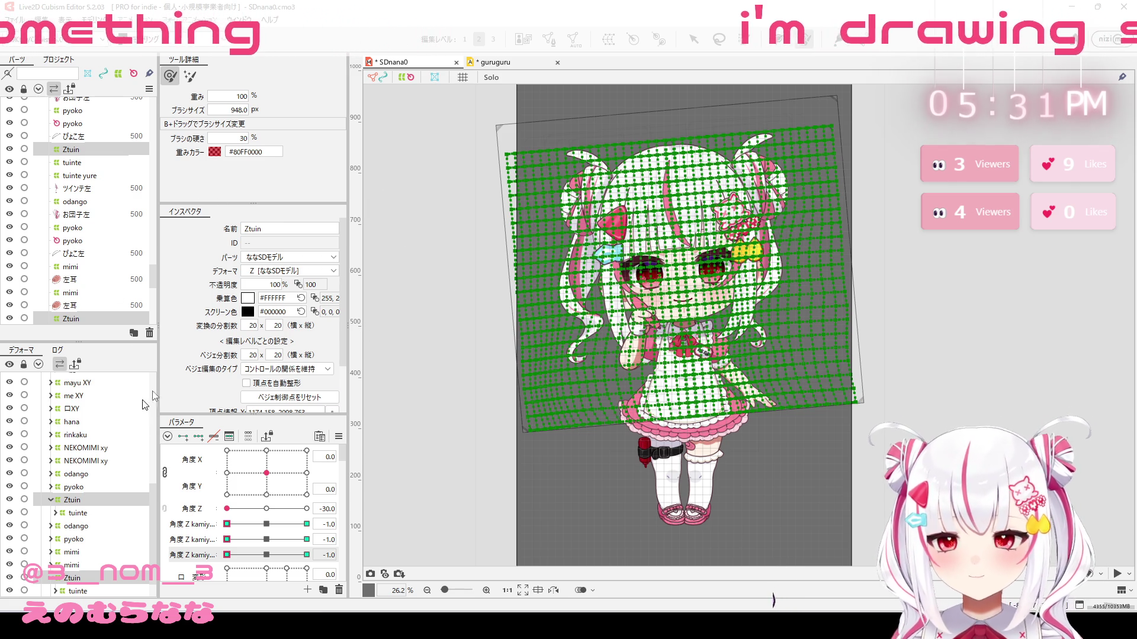
Step: Dismiss the Modeling menu and keep only the Warp51 hair deformer selected
{"action": "left_click", "coordinate": [90, 20]}
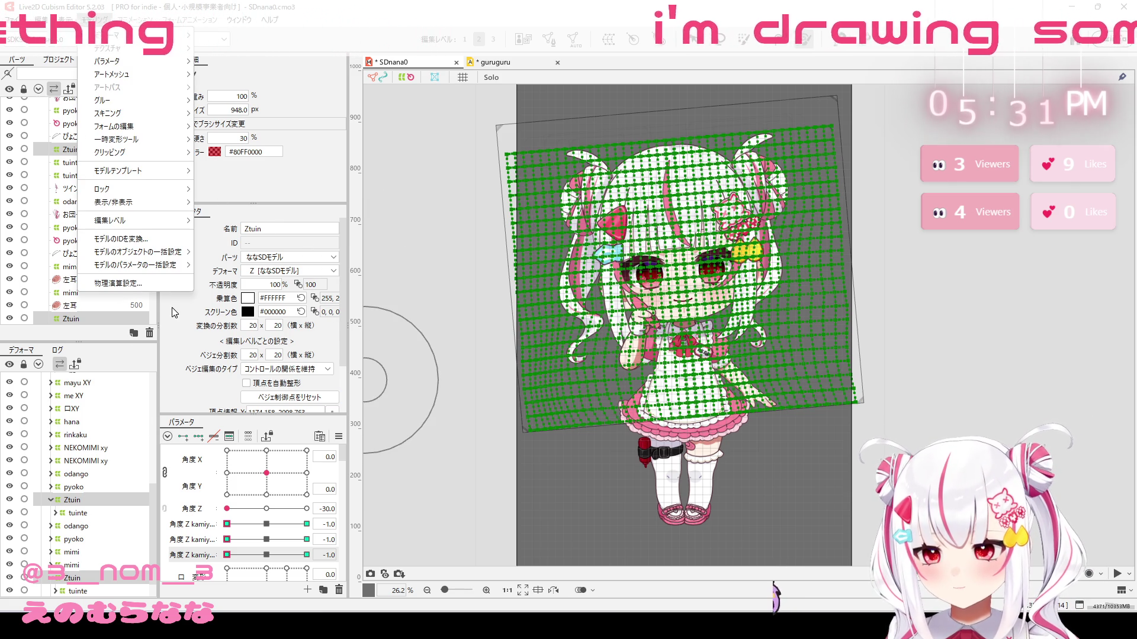
{"action": "mouse_move", "coordinate": [151, 44]}
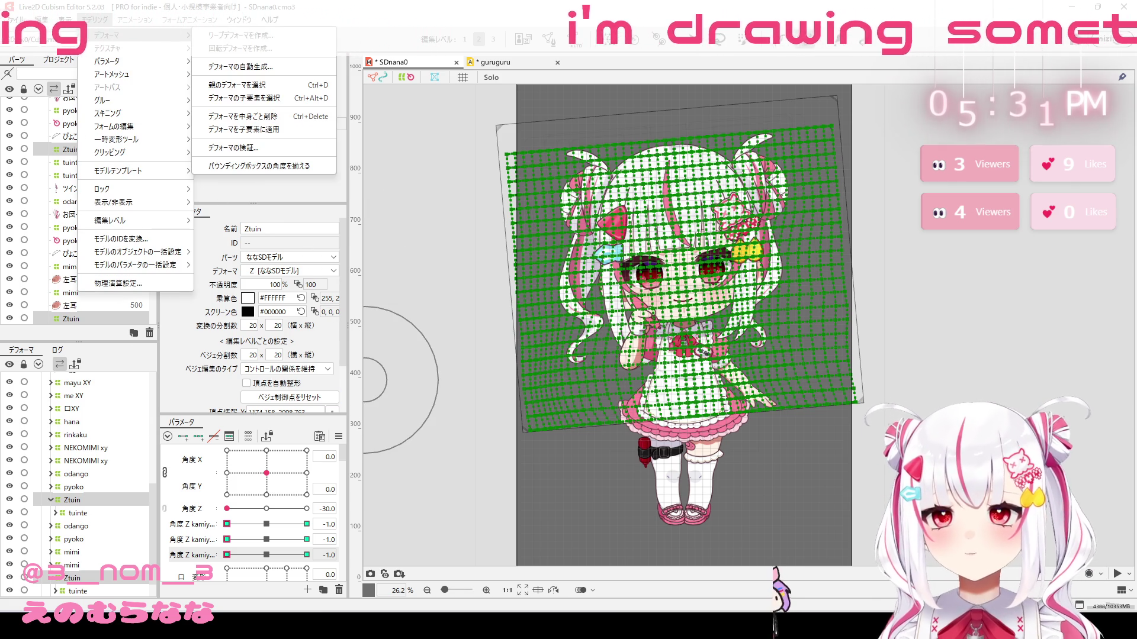
{"action": "key", "text": "Escape"}
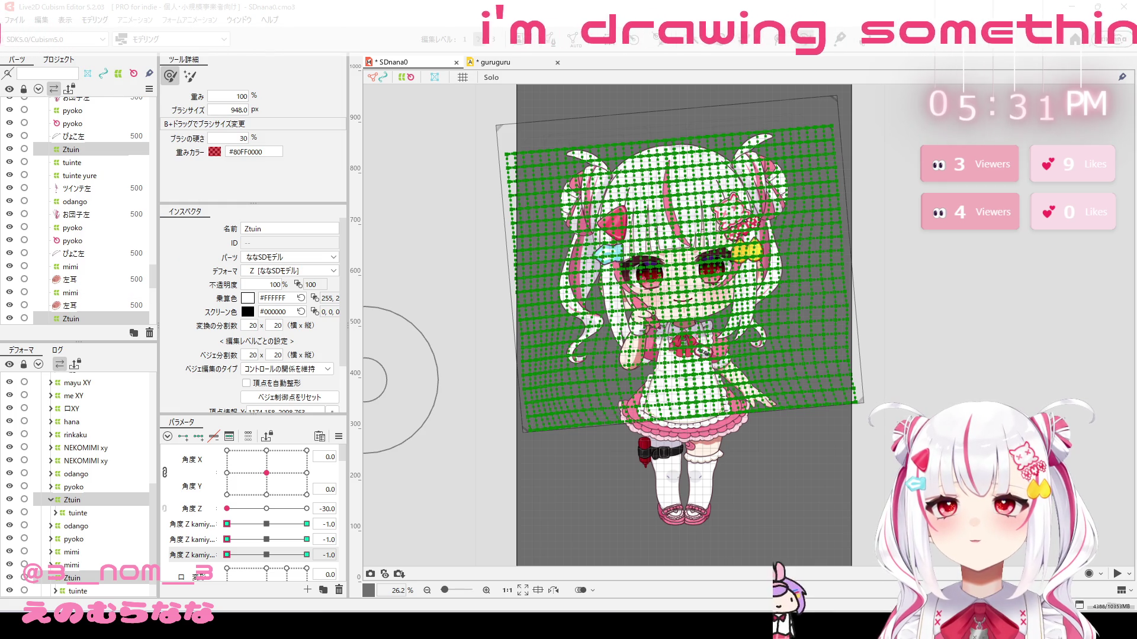
{"action": "left_click", "coordinate": [373, 77]}
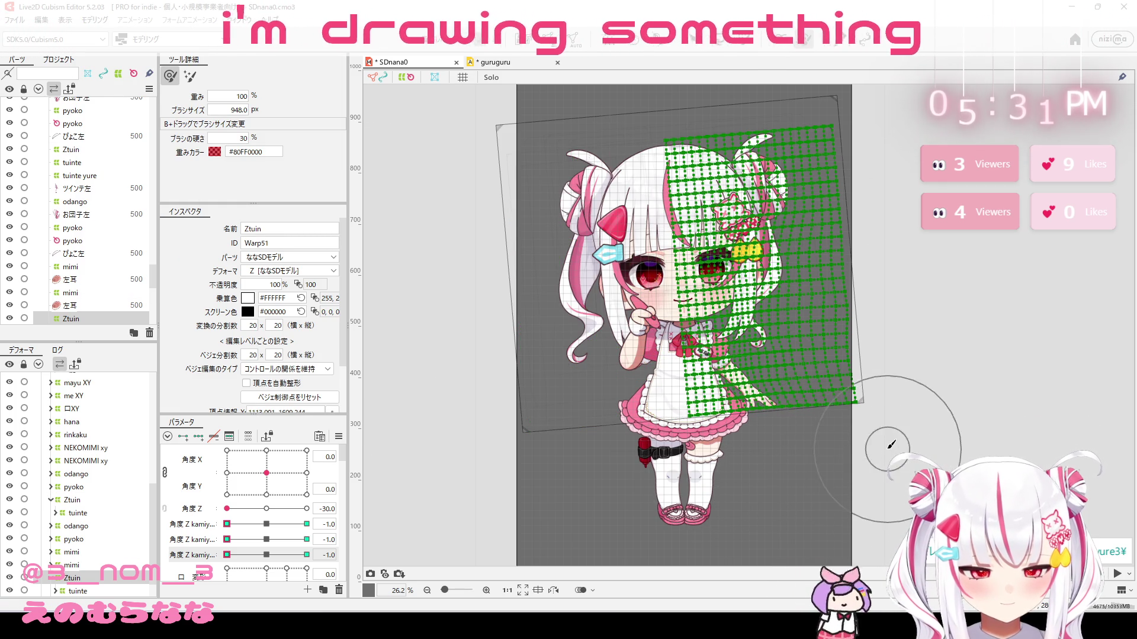
Step: Toggle the three kamiyure parameters from maximum back to minimum, then set 角度 Z to 30
{"action": "left_click", "coordinate": [305, 555]}
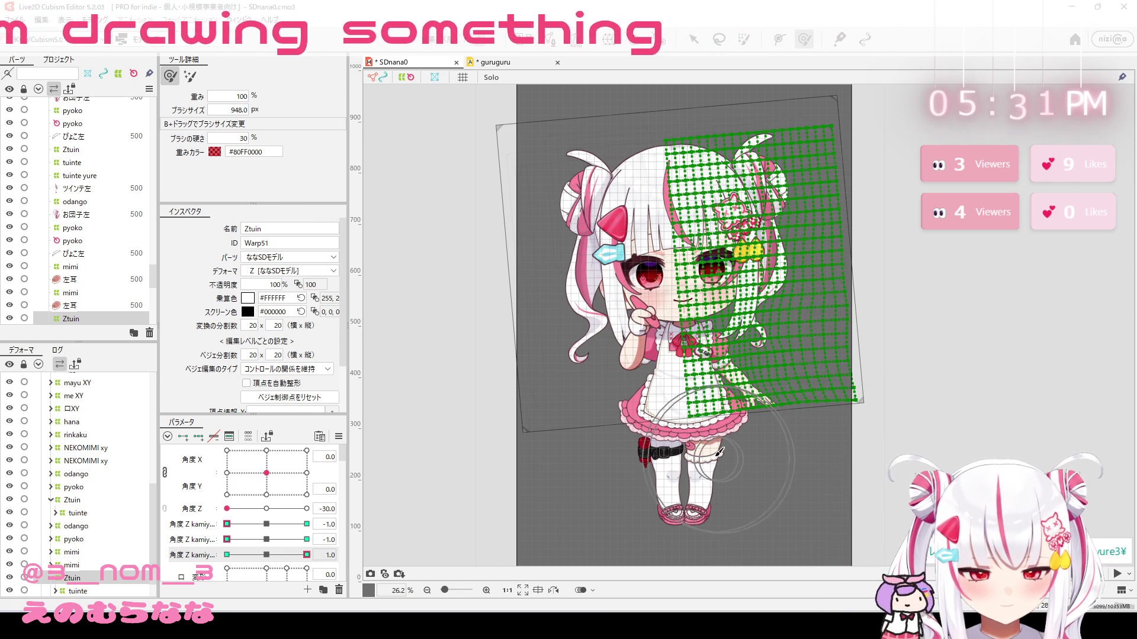
{"action": "left_click", "coordinate": [306, 539]}
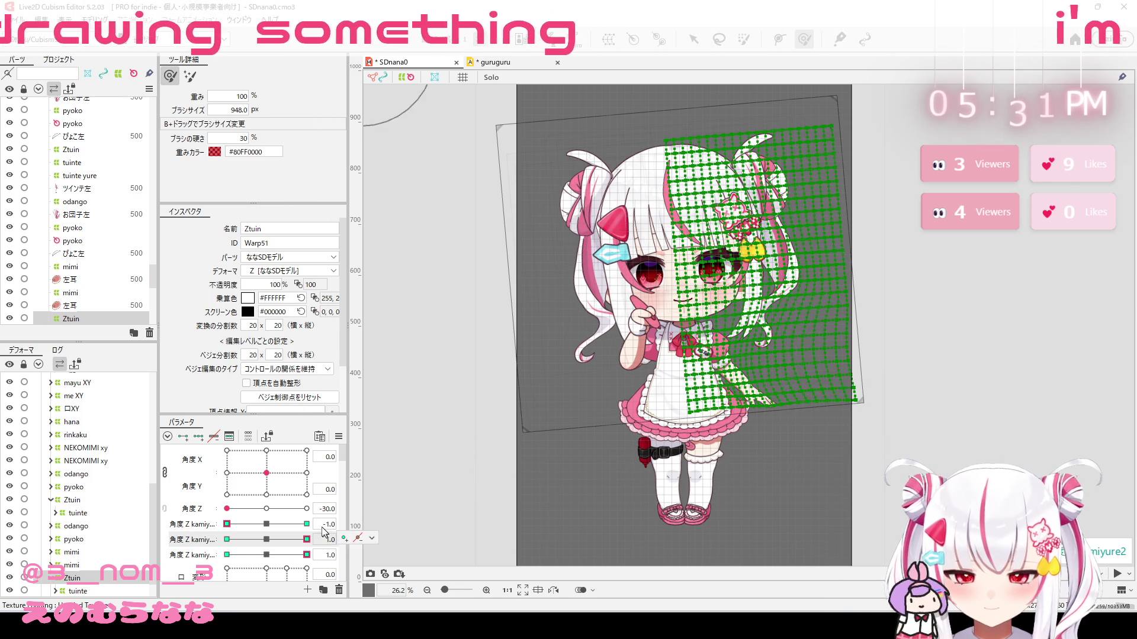
{"action": "left_click", "coordinate": [306, 524]}
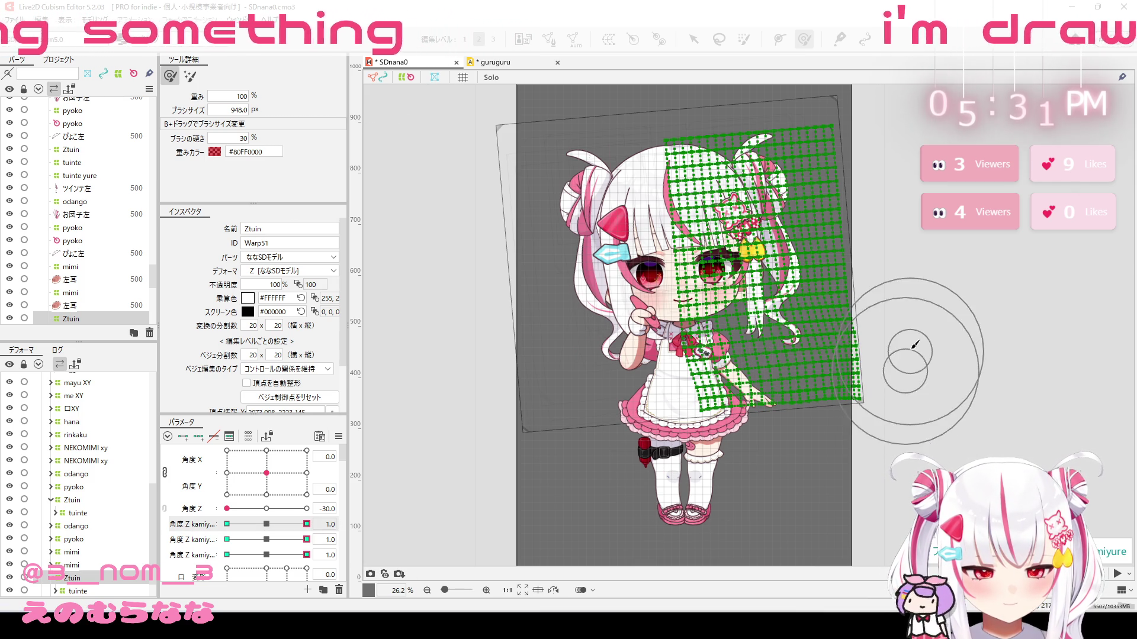
{"action": "left_click", "coordinate": [227, 524]}
{"action": "left_click", "coordinate": [226, 539]}
{"action": "left_click", "coordinate": [227, 555]}
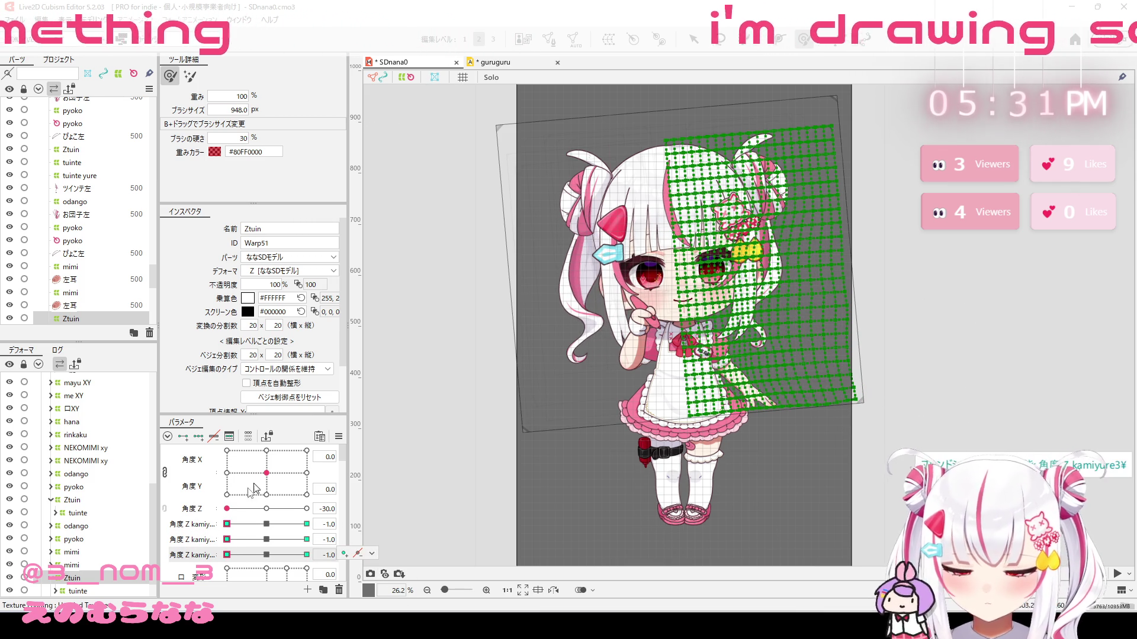
{"action": "left_click", "coordinate": [307, 509]}
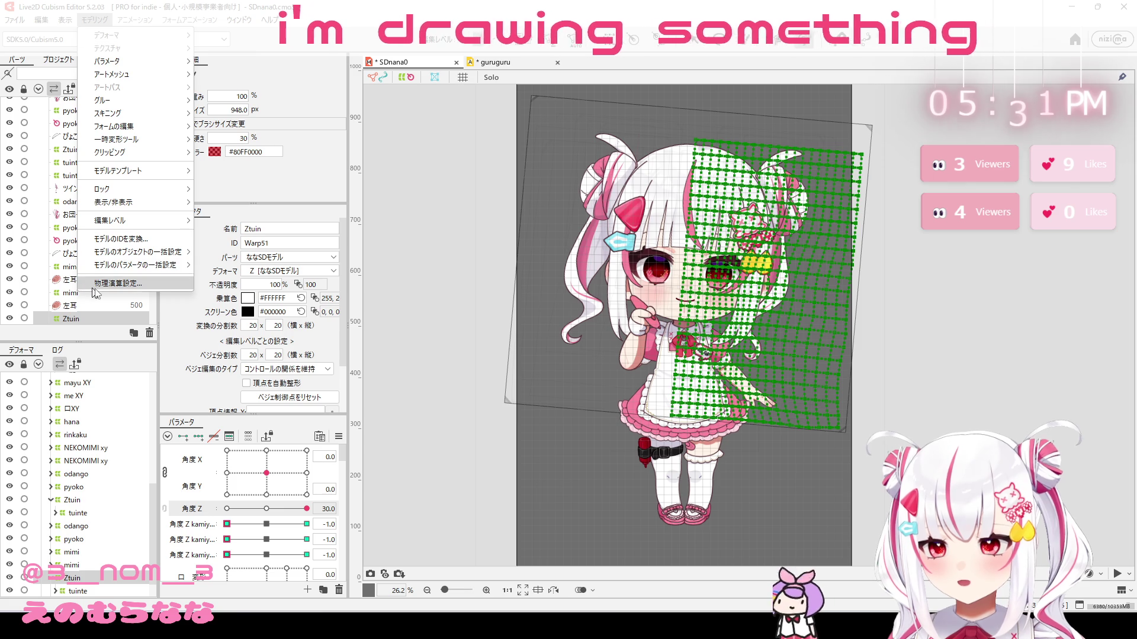
{"action": "left_click", "coordinate": [119, 283]}
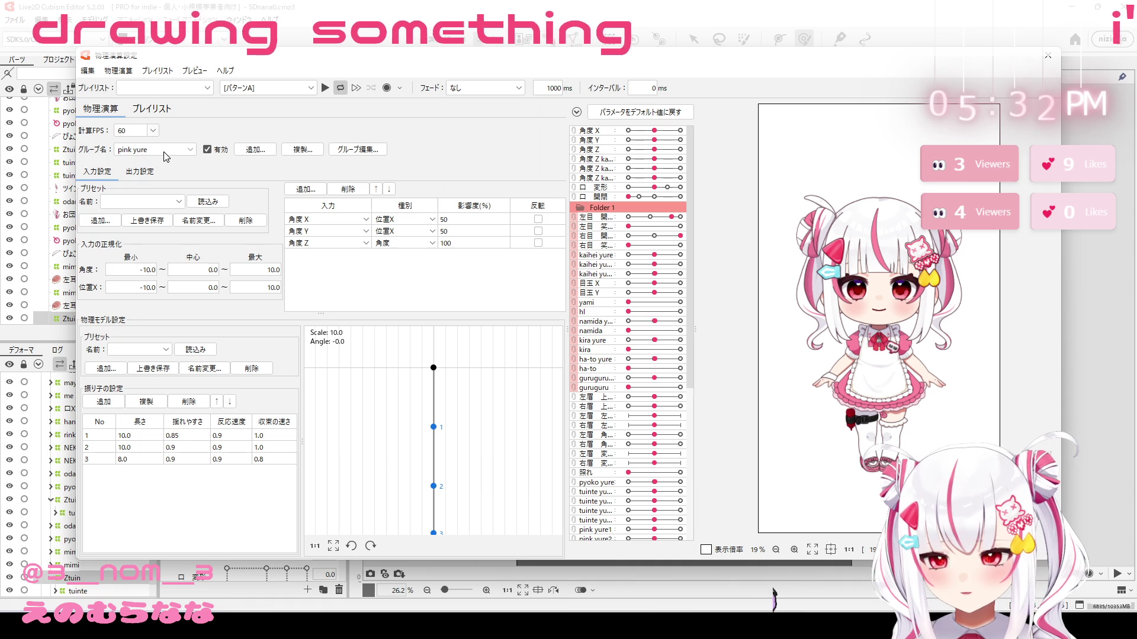
{"action": "left_click", "coordinate": [265, 155]}
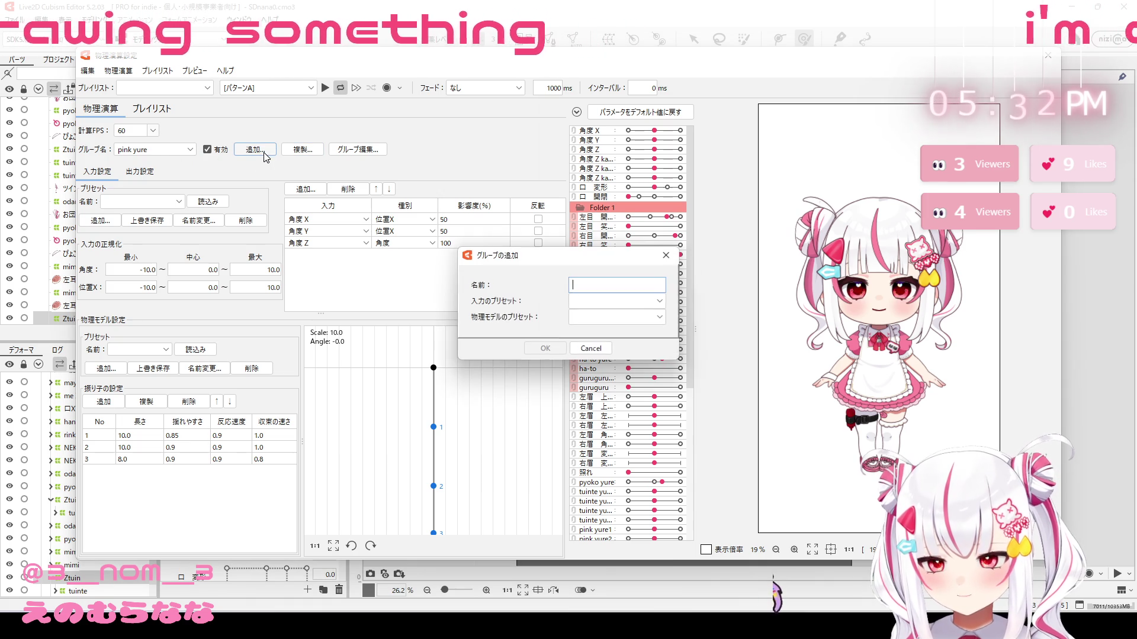
{"action": "left_click", "coordinate": [606, 351]}
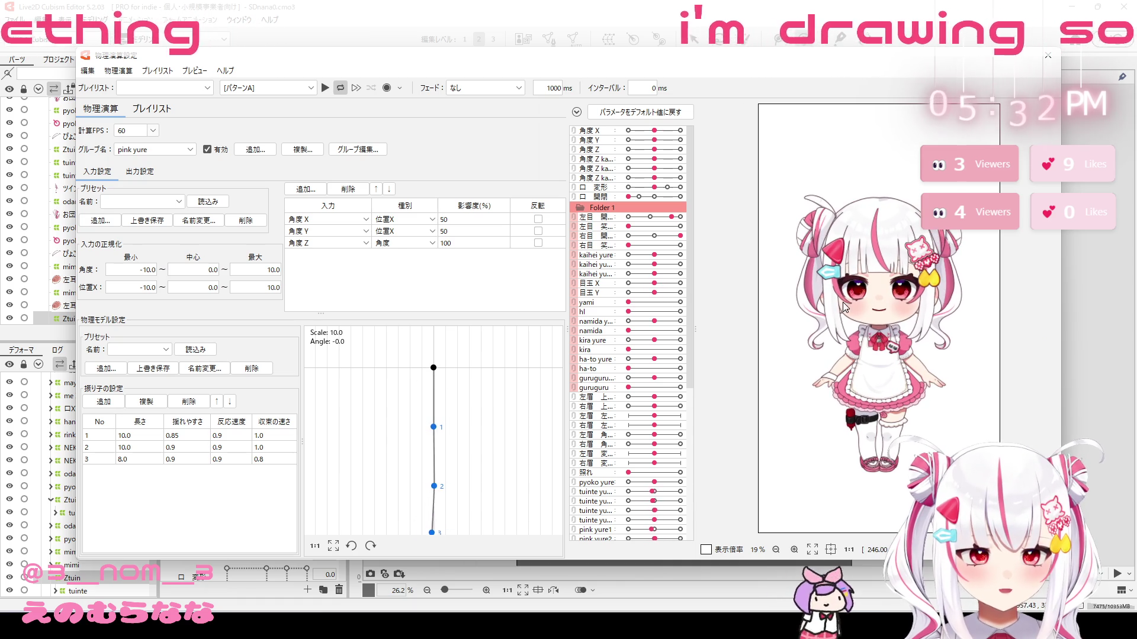
{"action": "left_click_drag", "start_coordinate": [845, 306], "coordinate": [722, 328]}
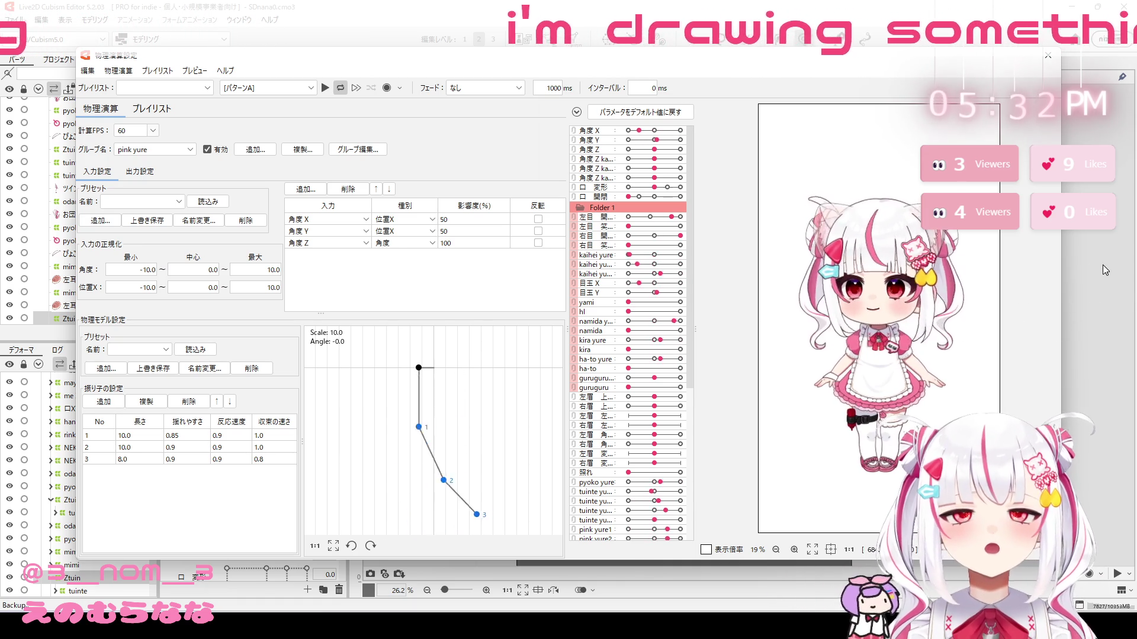
{"action": "mouse_move", "coordinate": [1105, 270]}
{"action": "left_mouse_down"}
{"action": "mouse_move", "coordinate": [934, 402]}
{"action": "mouse_move", "coordinate": [655, 414]}
{"action": "mouse_move", "coordinate": [805, 427]}
{"action": "mouse_move", "coordinate": [888, 415]}
{"action": "mouse_move", "coordinate": [671, 441]}
{"action": "left_mouse_up"}
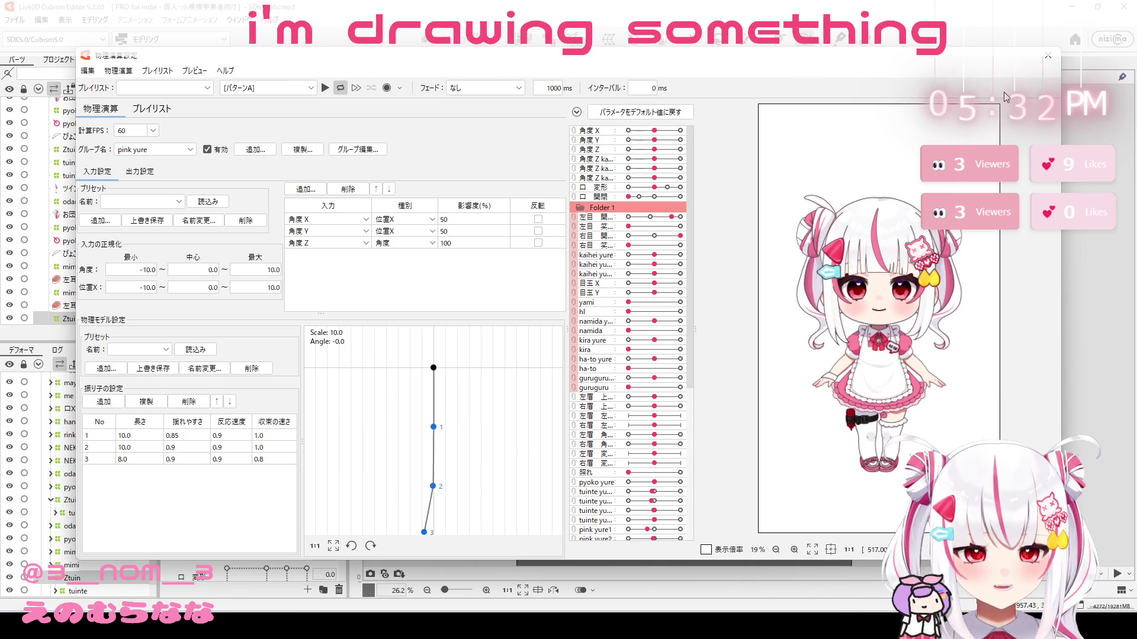
{"action": "left_click", "coordinate": [1046, 61]}
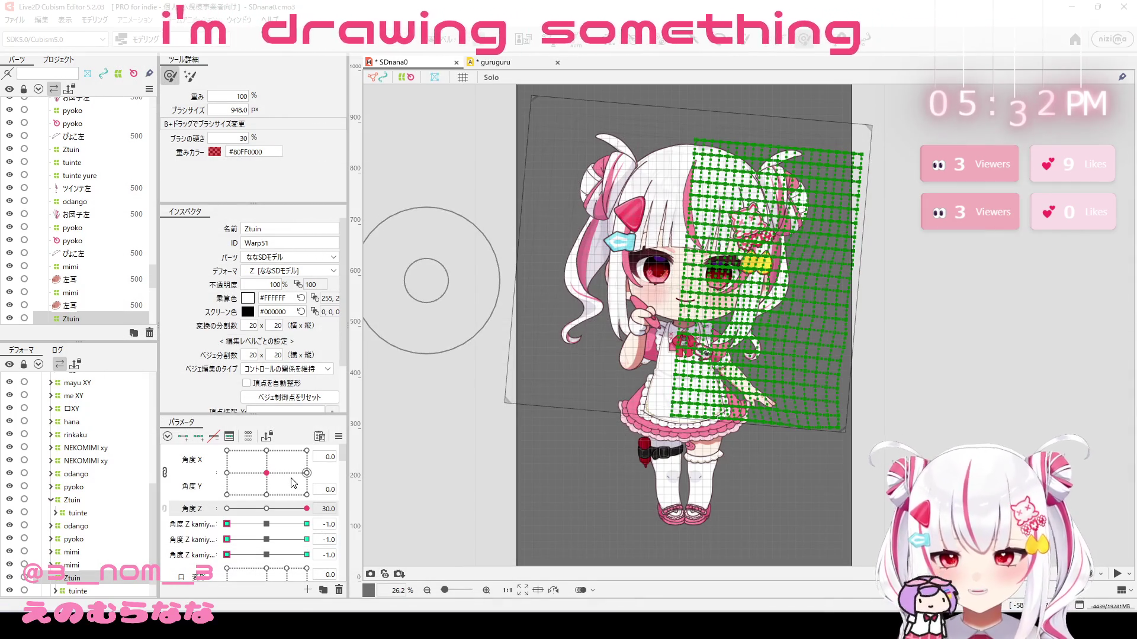
Step: Select both NEKOMIMI xy cat-ear deformers and reset 角度 Z to 0
{"action": "scroll", "coordinate": [342, 467], "scroll_direction": "down", "scroll_amount": 5}
{"action": "scroll", "coordinate": [343, 456], "scroll_direction": "up", "scroll_amount": 5}
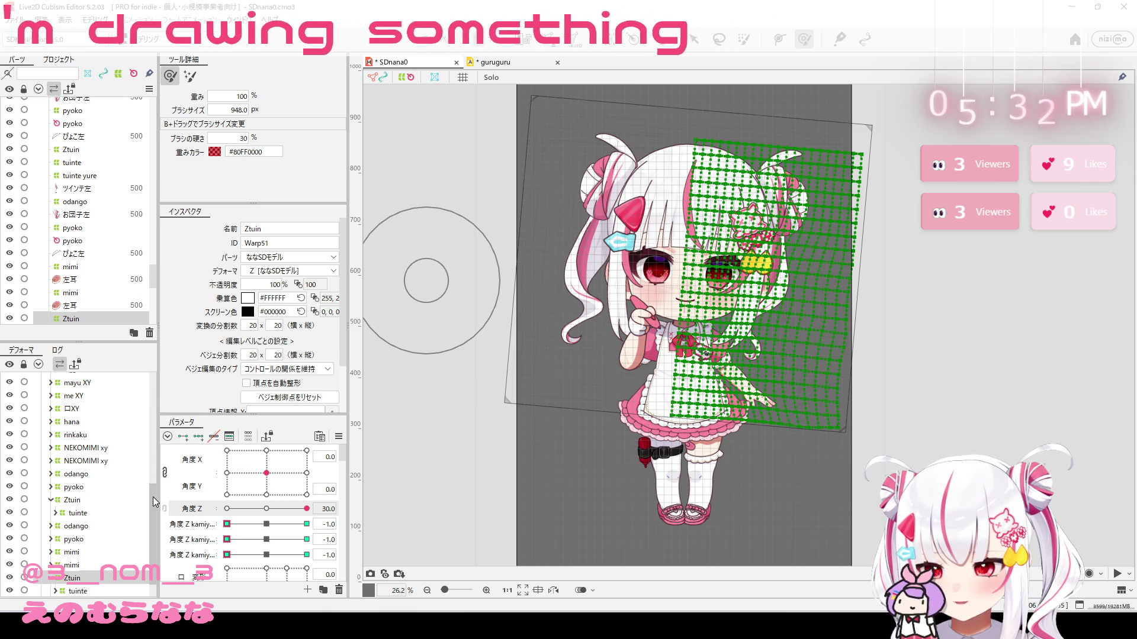
{"action": "scroll", "coordinate": [119, 502], "scroll_direction": "up", "scroll_amount": 3}
{"action": "left_click", "coordinate": [107, 493]}
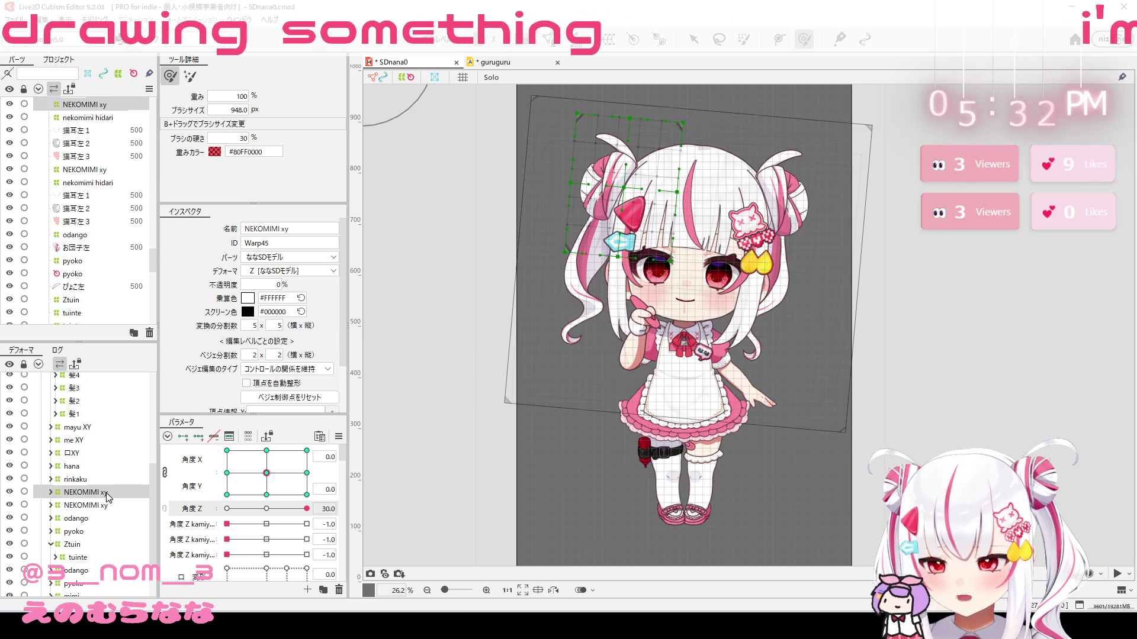
{"action": "left_click", "coordinate": [95, 505], "text": "ctrl"}
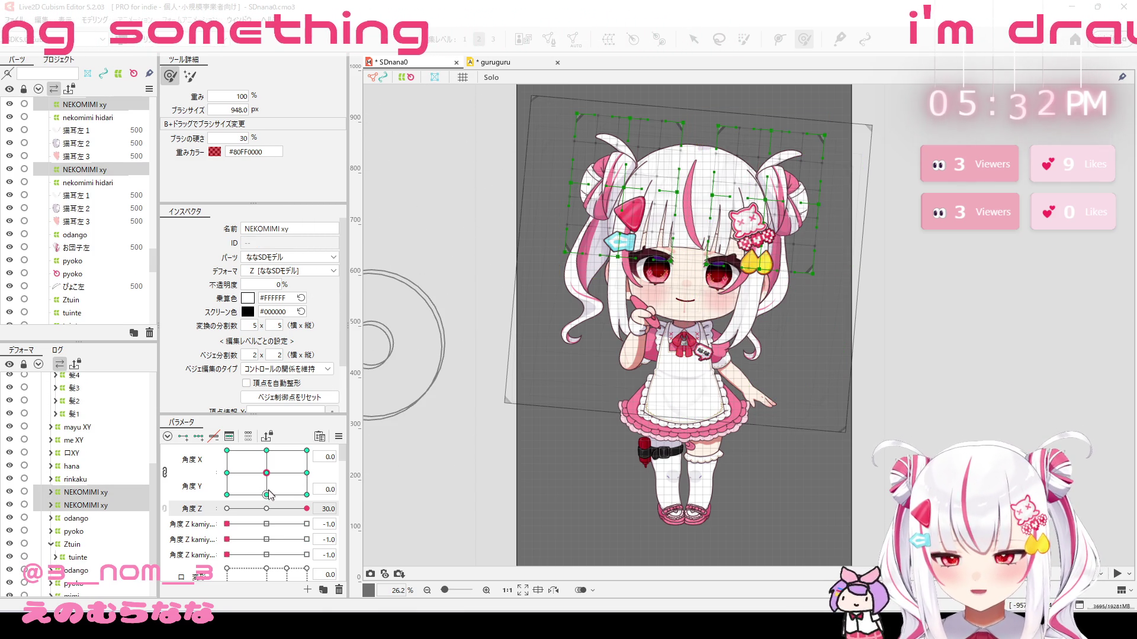
{"action": "left_click", "coordinate": [267, 509]}
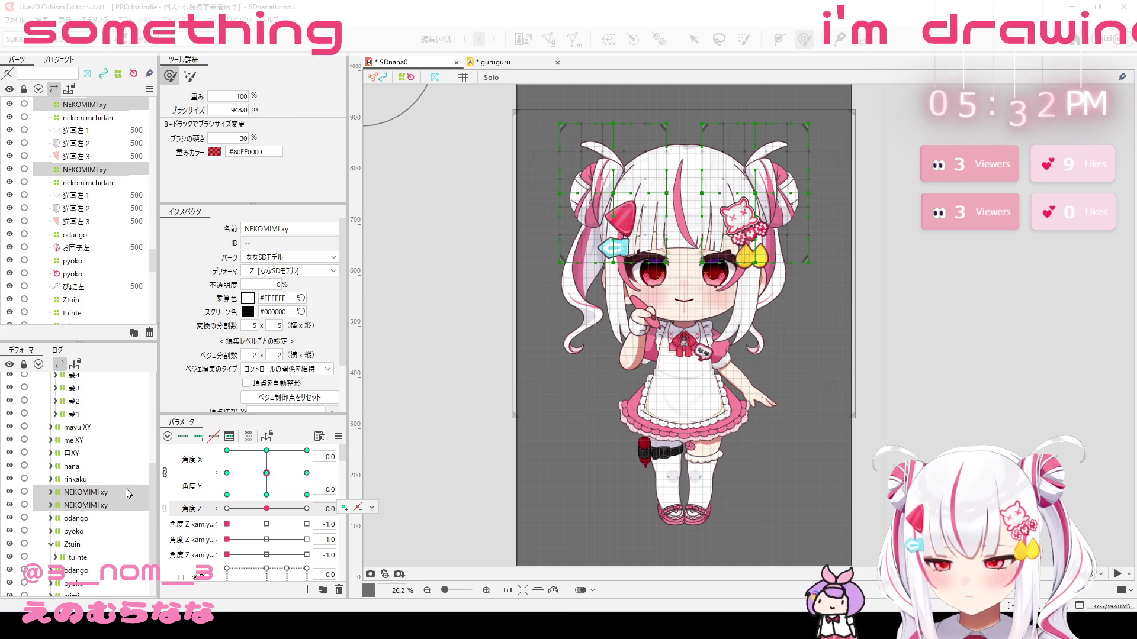
Step: Select the second cat-ear parameter and start a new warp deformer named neko
{"action": "scroll", "coordinate": [278, 531], "scroll_direction": "down", "scroll_amount": 5}
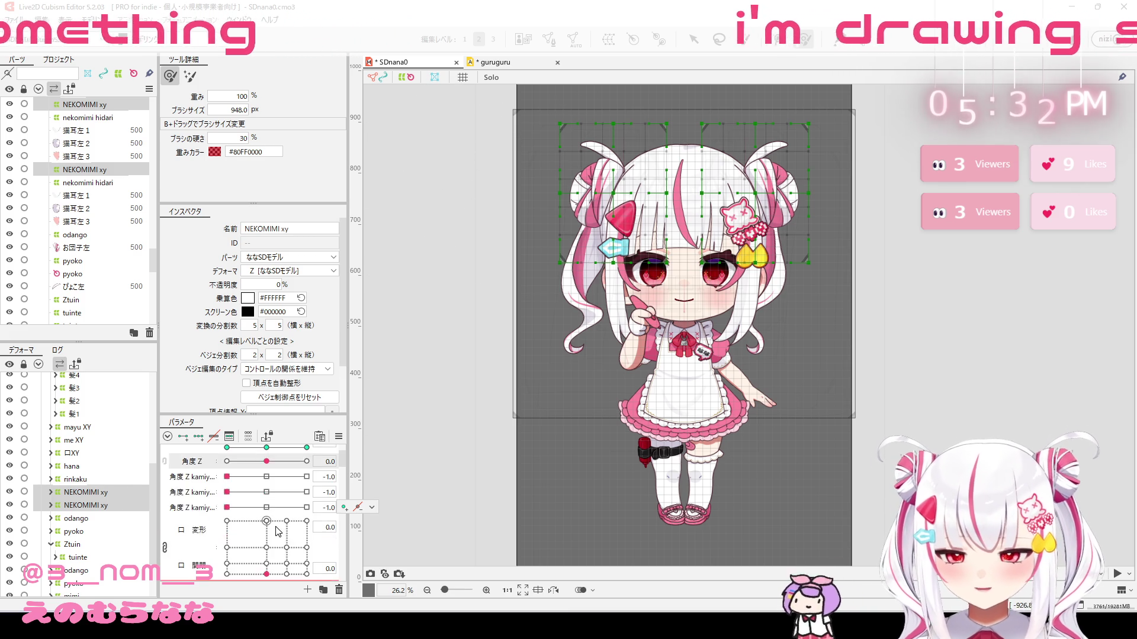
{"action": "scroll", "coordinate": [278, 531], "scroll_direction": "down", "scroll_amount": 8}
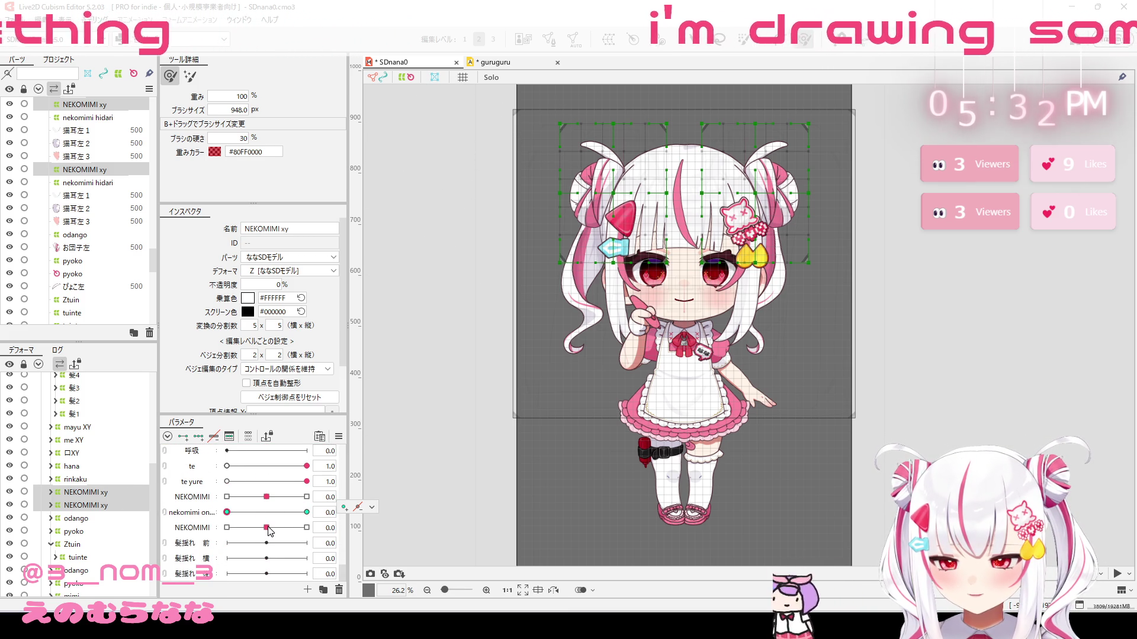
{"action": "left_click", "coordinate": [200, 515]}
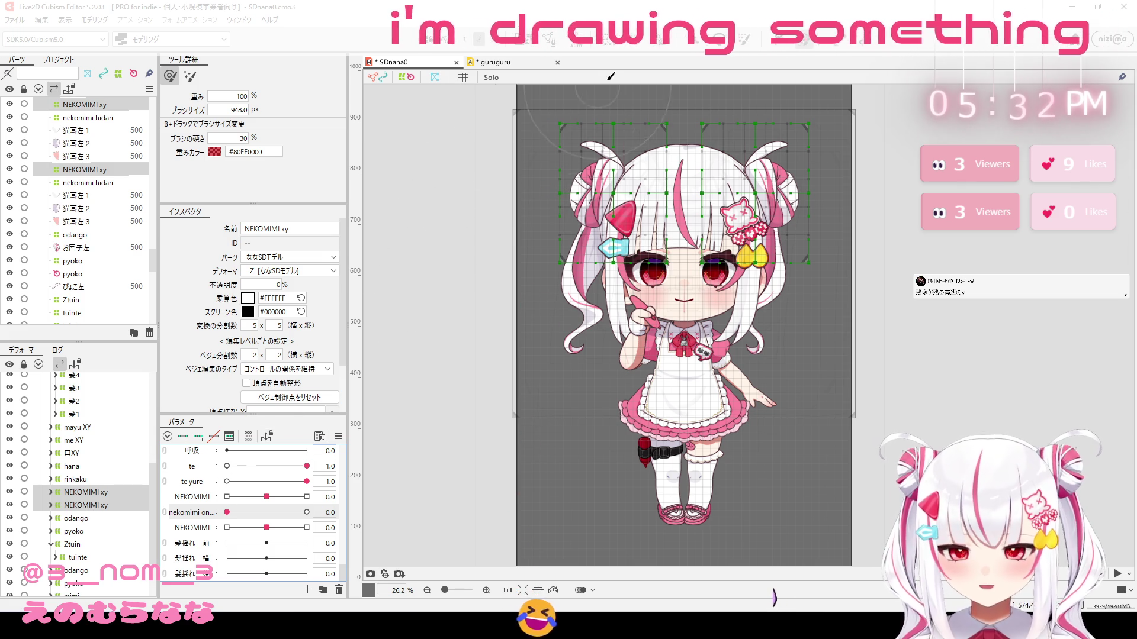
{"action": "left_click", "coordinate": [611, 46]}
{"action": "double_click", "coordinate": [770, 242]}
{"action": "type", "text": "neko"}
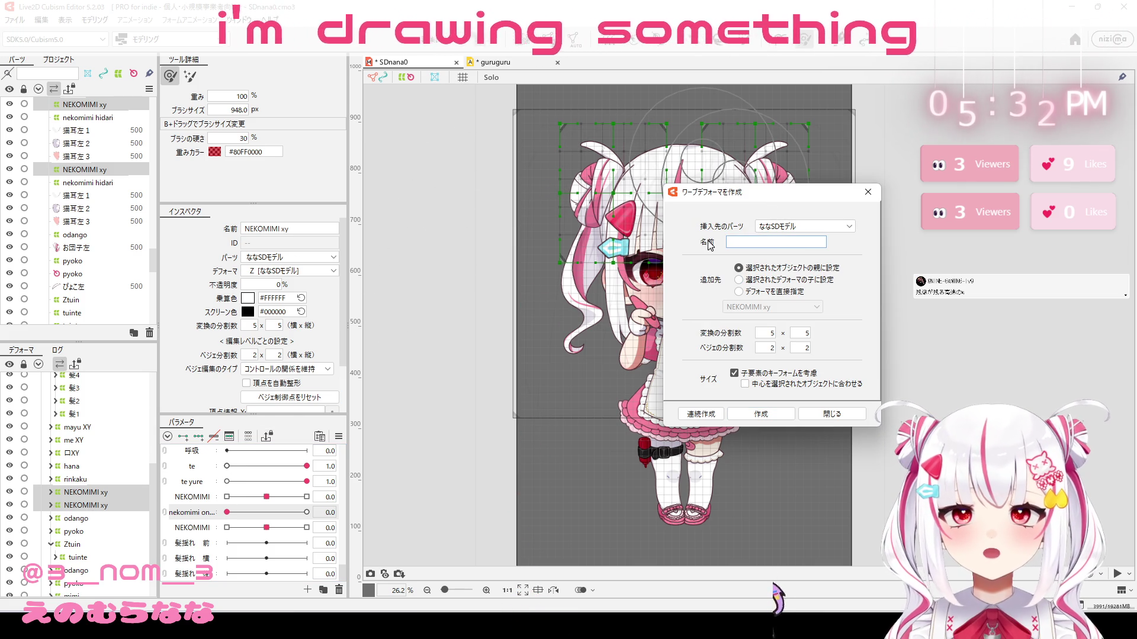
Step: Create the neko warp, give nekomimi on three keys at 1.0, then delete the neko warp
{"action": "left_click", "coordinate": [777, 414]}
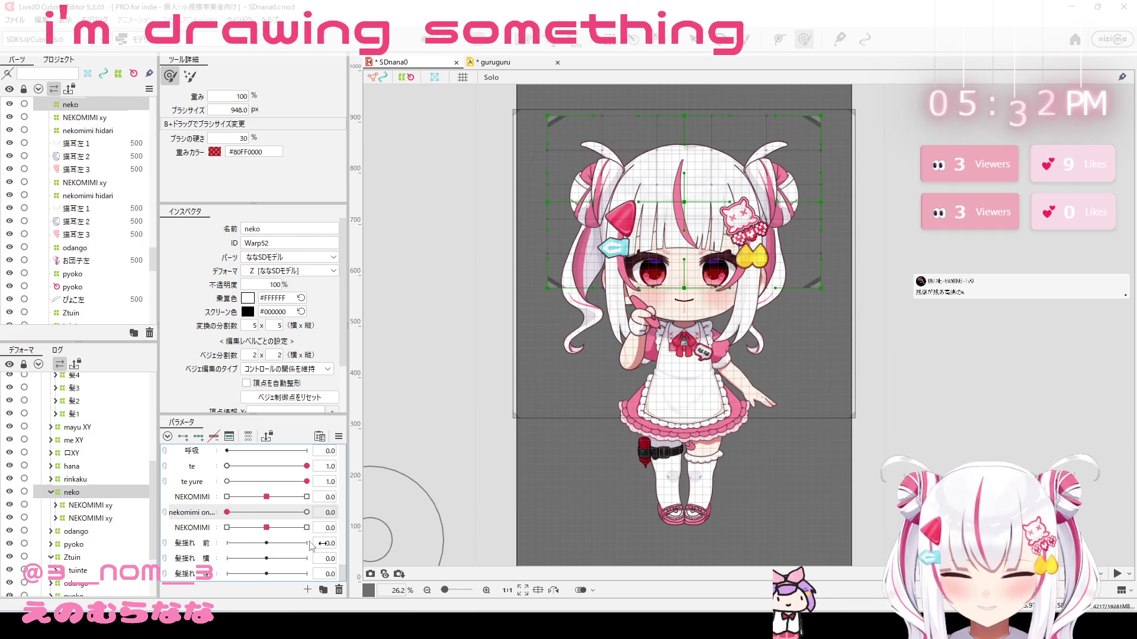
{"action": "left_click", "coordinate": [198, 437]}
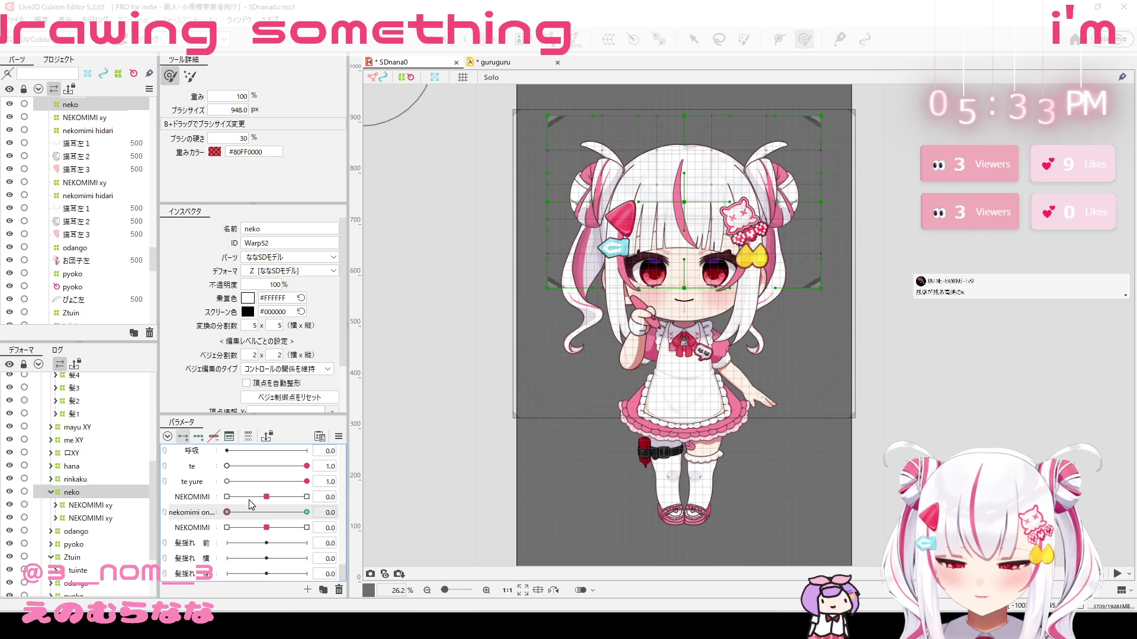
{"action": "left_click", "coordinate": [306, 512]}
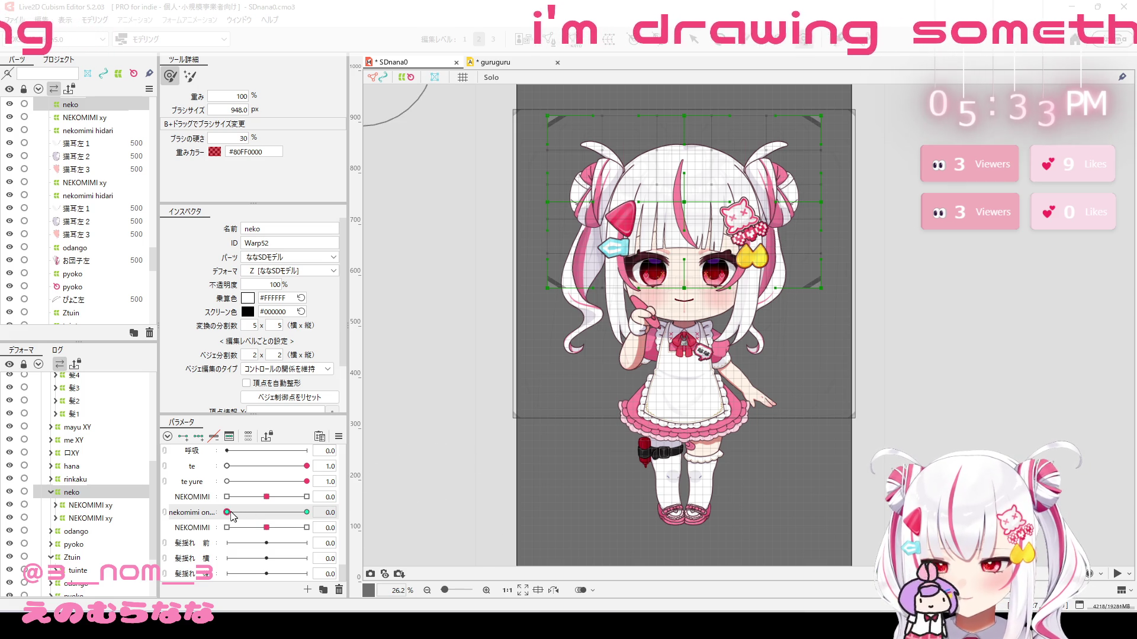
{"action": "key", "text": "ctrl+a"}
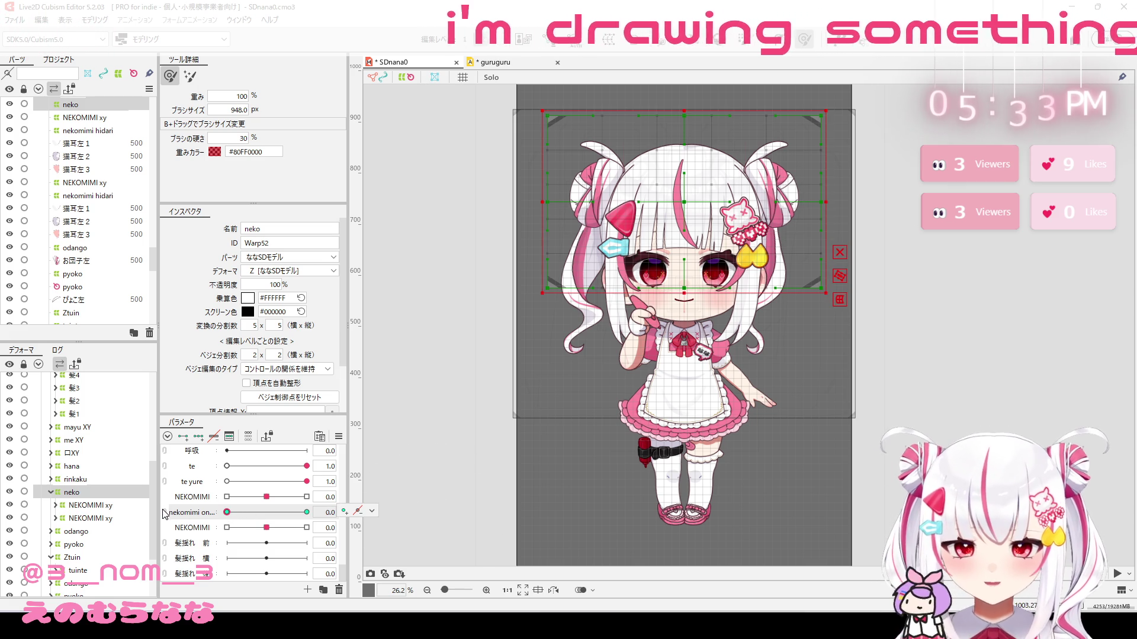
{"action": "key", "text": "Delete"}
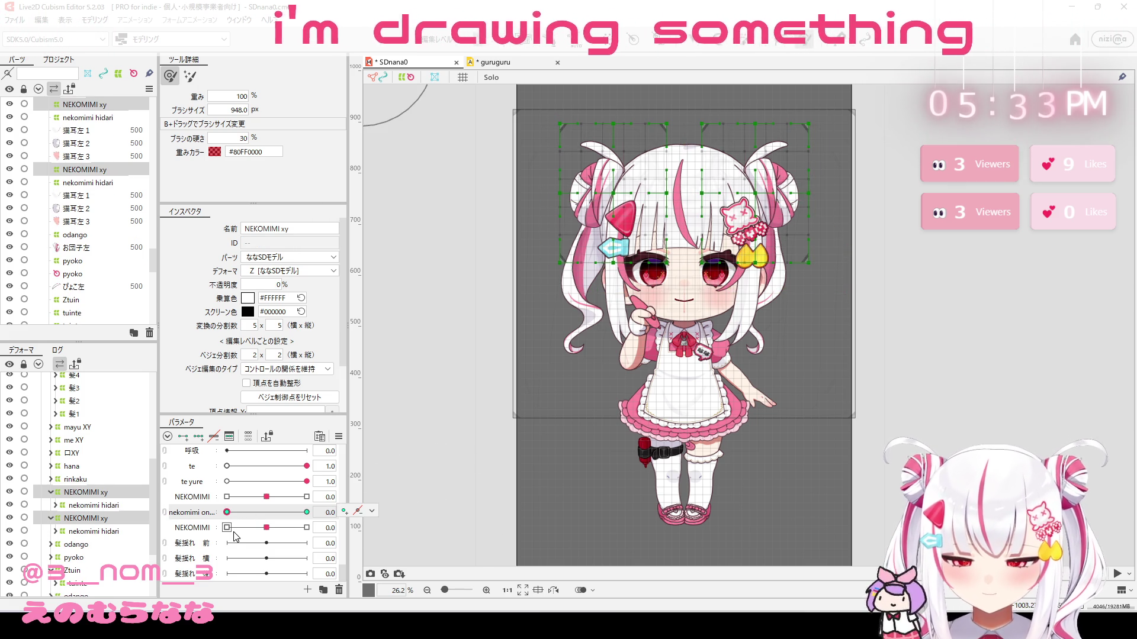
Step: Wrap the cat ears in a new neko warp and toggle nekomimi on between 0 and 1.0
{"action": "left_click_drag", "start_coordinate": [226, 512], "coordinate": [307, 512]}
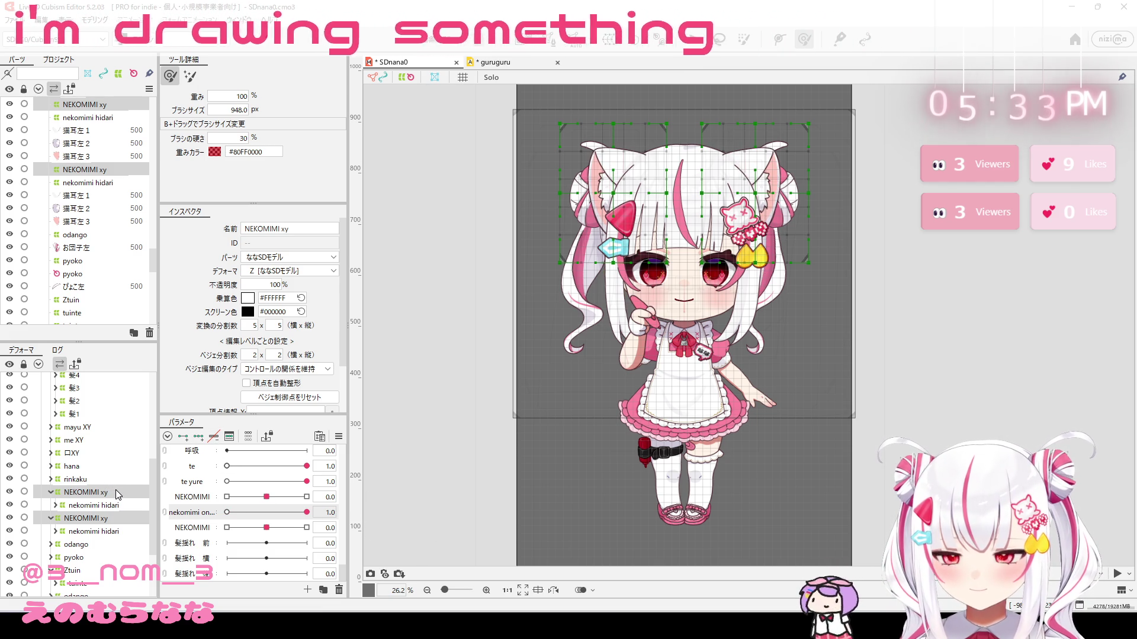
{"action": "left_click", "coordinate": [610, 39]}
{"action": "type", "text": "neko"}
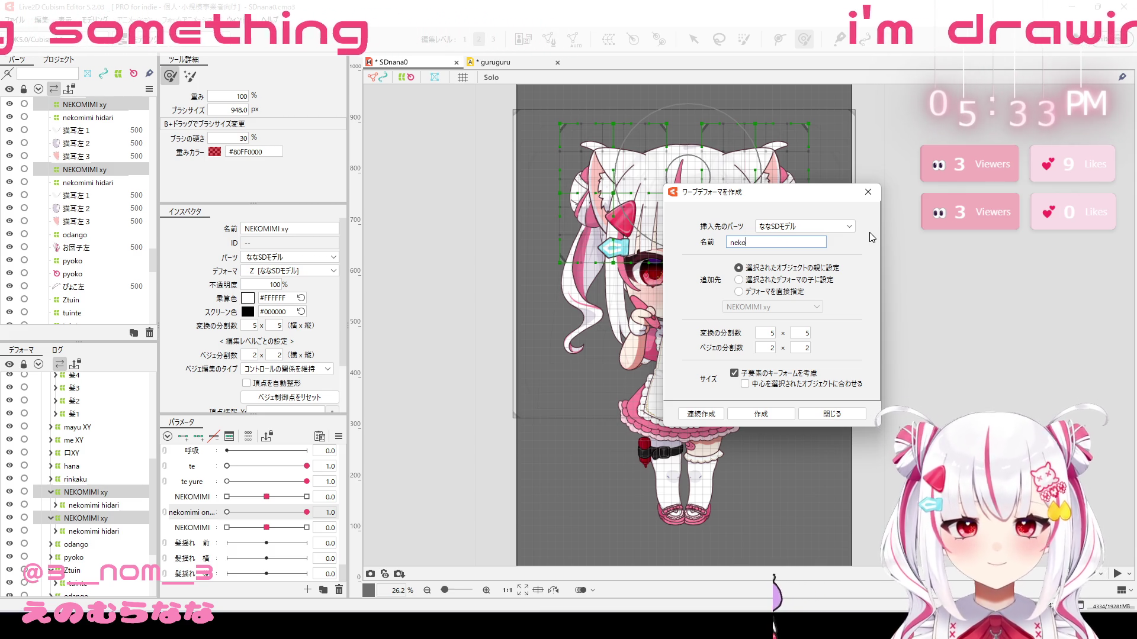
{"action": "left_click", "coordinate": [783, 415]}
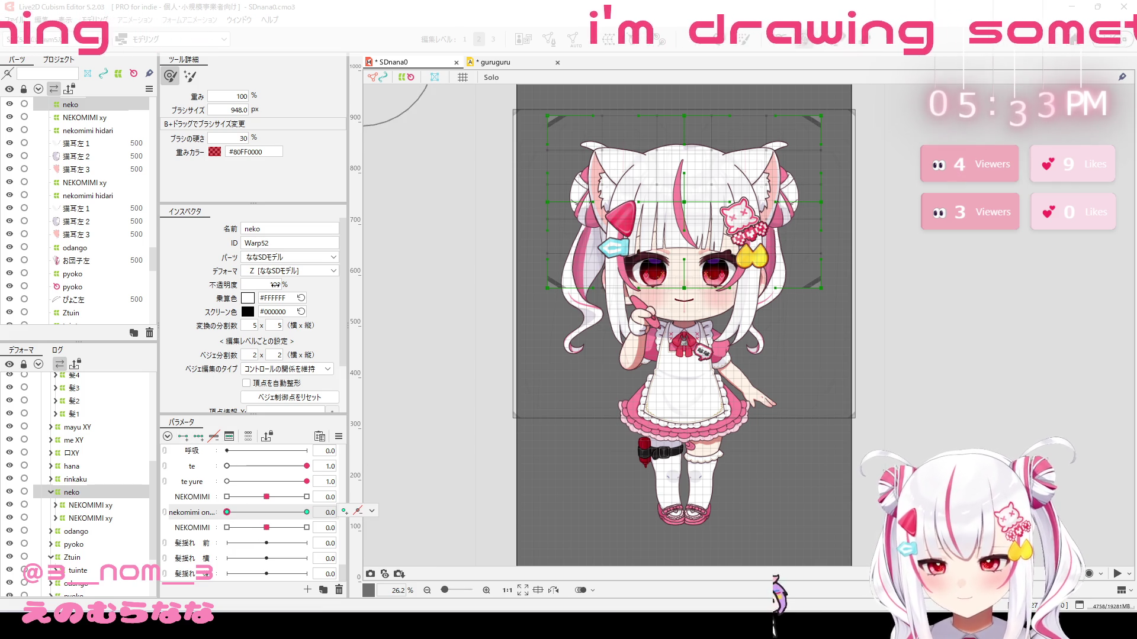
{"action": "left_click_drag", "start_coordinate": [275, 284], "coordinate": [237, 285]}
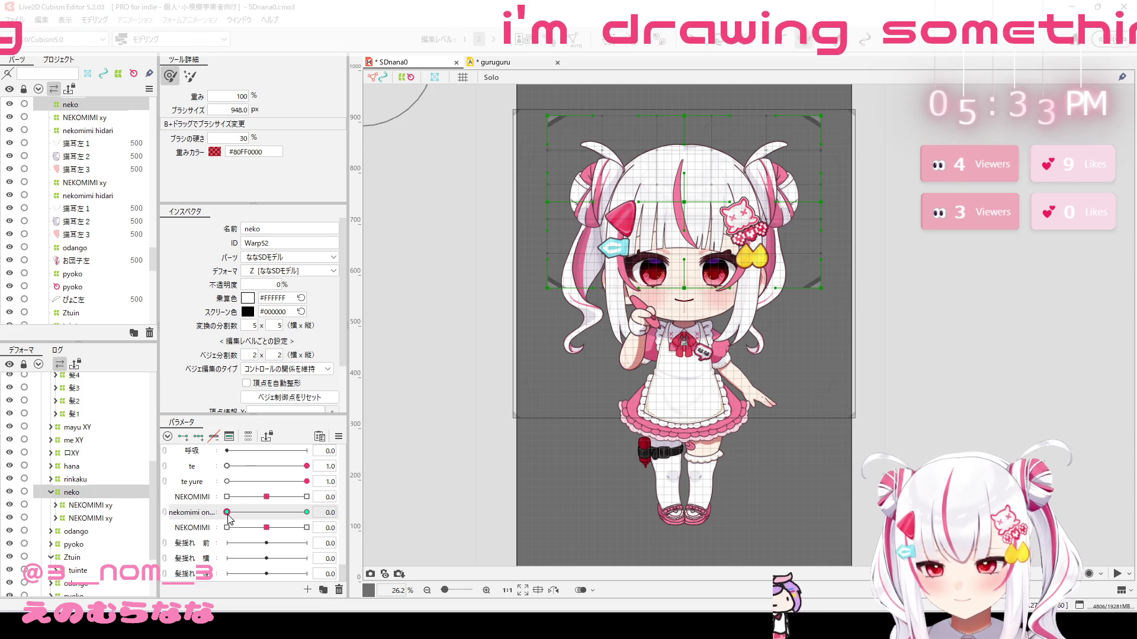
{"action": "left_click_drag", "start_coordinate": [226, 513], "coordinate": [307, 512]}
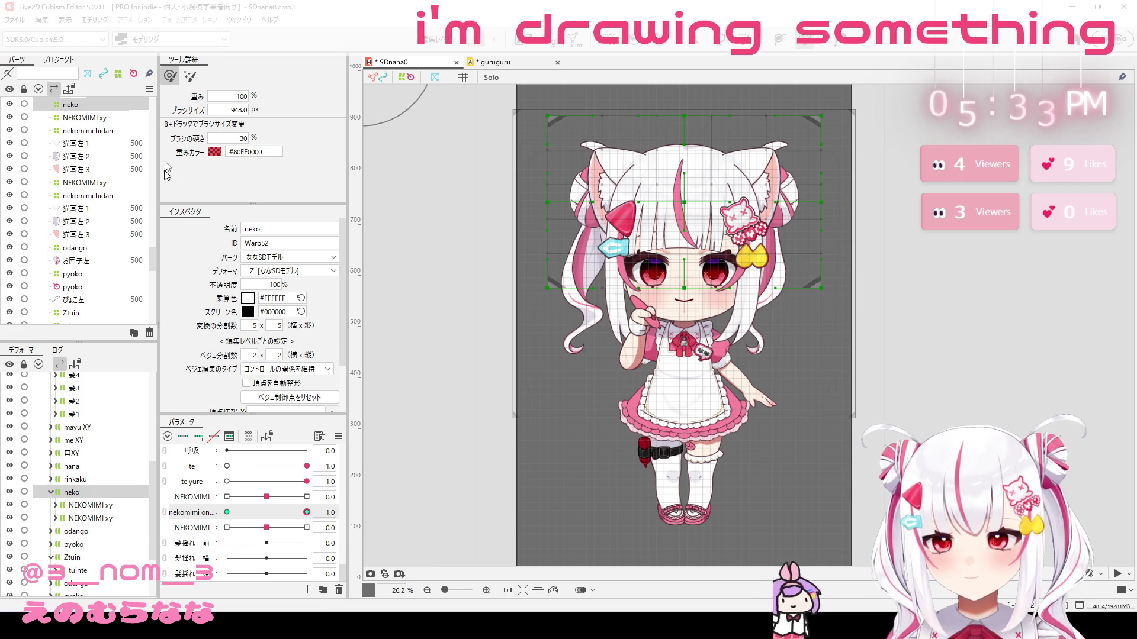
Step: Open Physics Settings from the Modeling menu and sway the preview model
{"action": "left_click", "coordinate": [94, 20]}
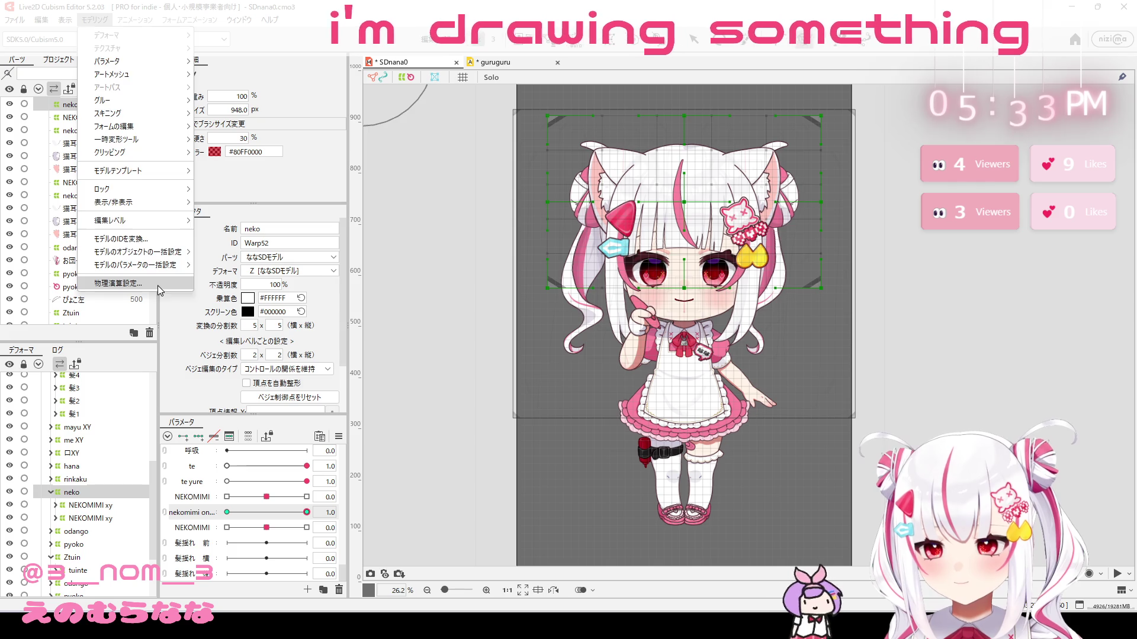
{"action": "left_click", "coordinate": [118, 284]}
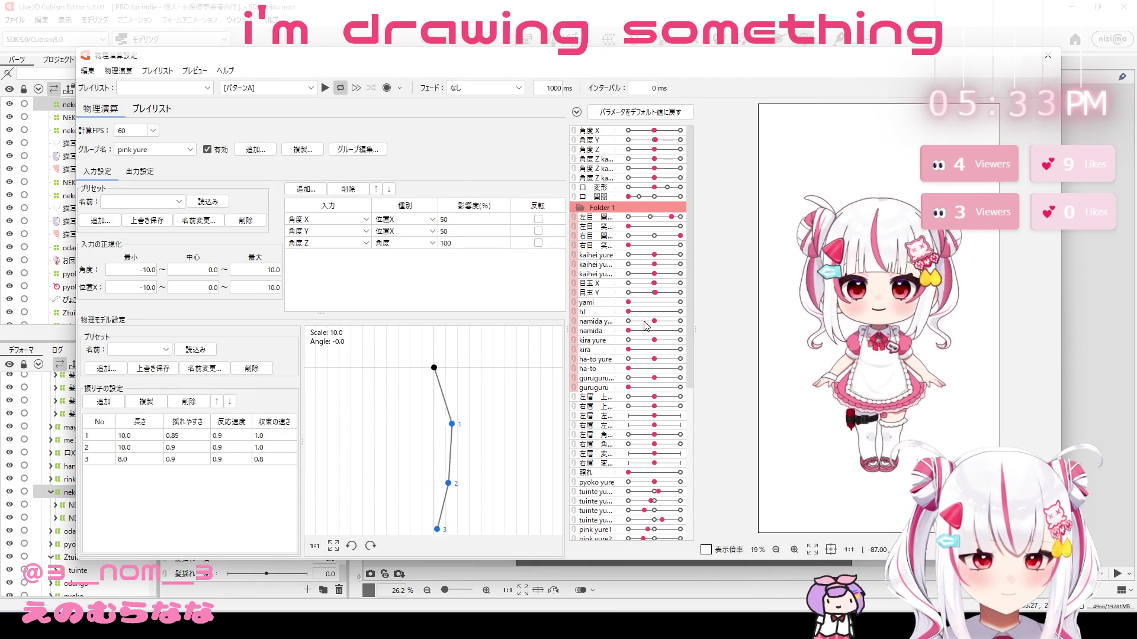
{"action": "mouse_move", "coordinate": [877, 367]}
{"action": "left_mouse_down"}
{"action": "mouse_move", "coordinate": [862, 413]}
{"action": "mouse_move", "coordinate": [899, 391]}
{"action": "mouse_move", "coordinate": [852, 403]}
{"action": "mouse_move", "coordinate": [894, 397]}
{"action": "mouse_move", "coordinate": [876, 405]}
{"action": "left_mouse_up"}
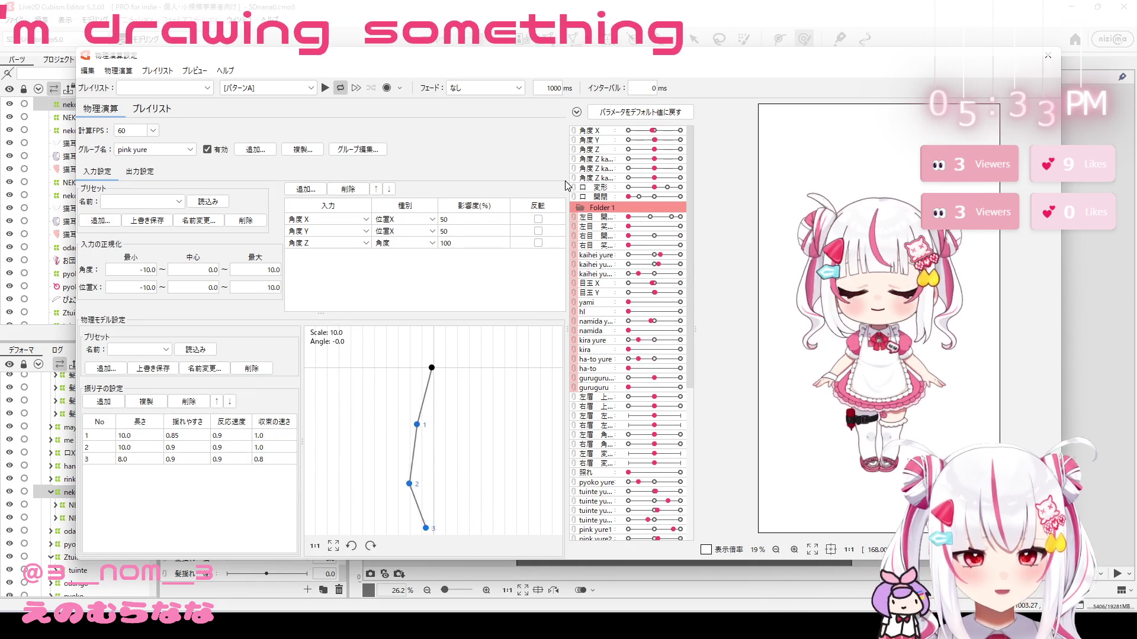
Step: Set the preview's 角度 Z to follow マウス右 X at 100 and drag to test the tilt
{"action": "left_click", "coordinate": [195, 70]}
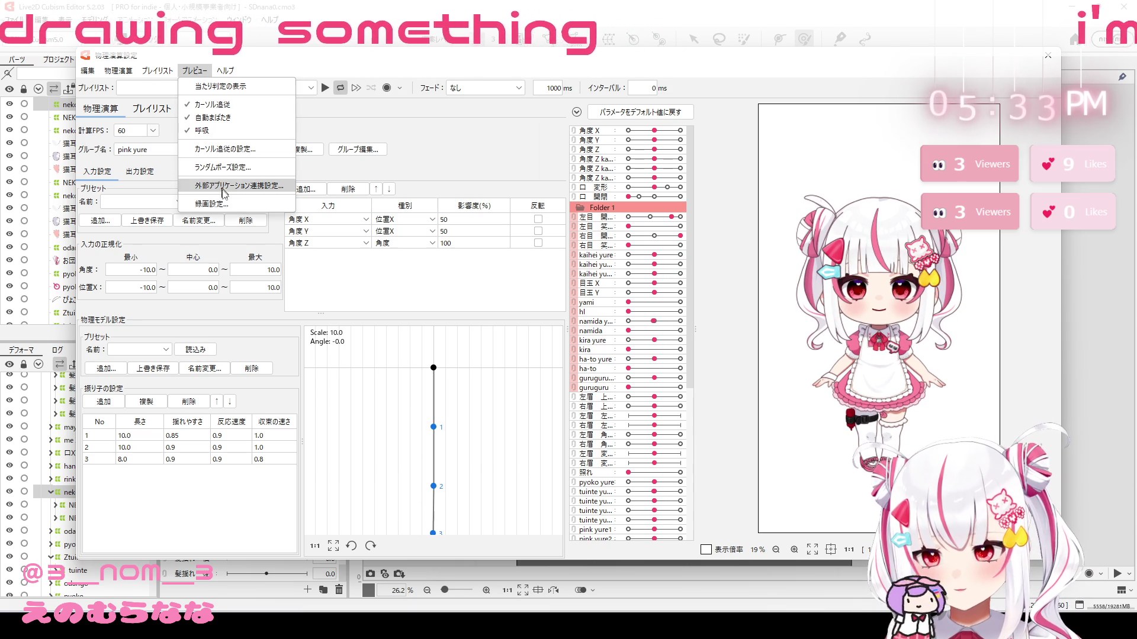
{"action": "left_click", "coordinate": [194, 70]}
{"action": "left_click", "coordinate": [194, 70]}
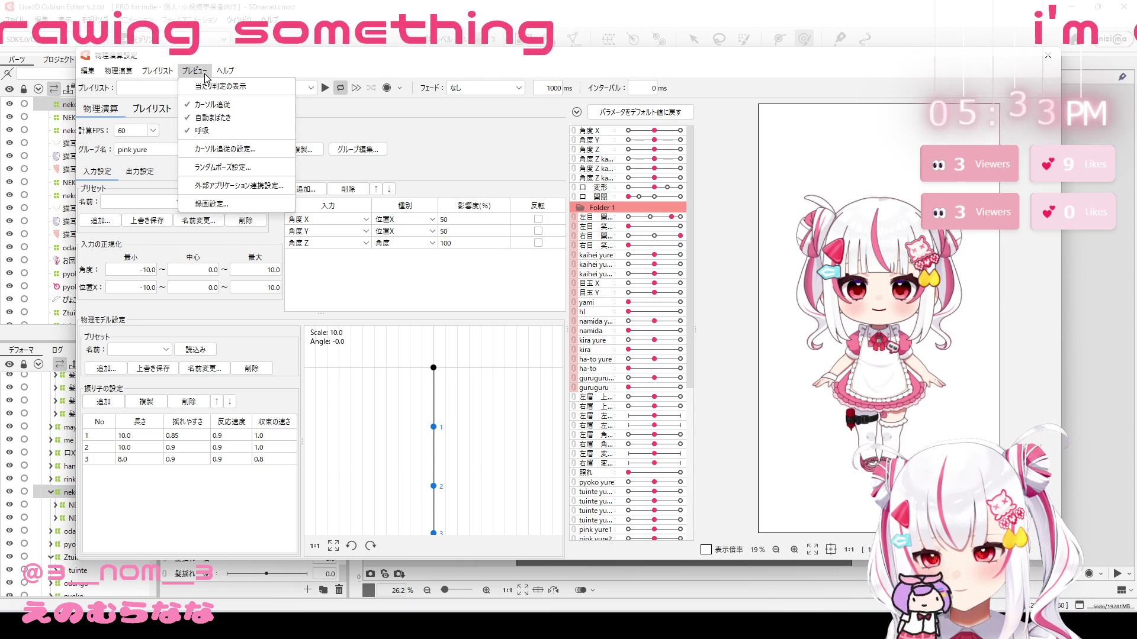
{"action": "left_click", "coordinate": [216, 149]}
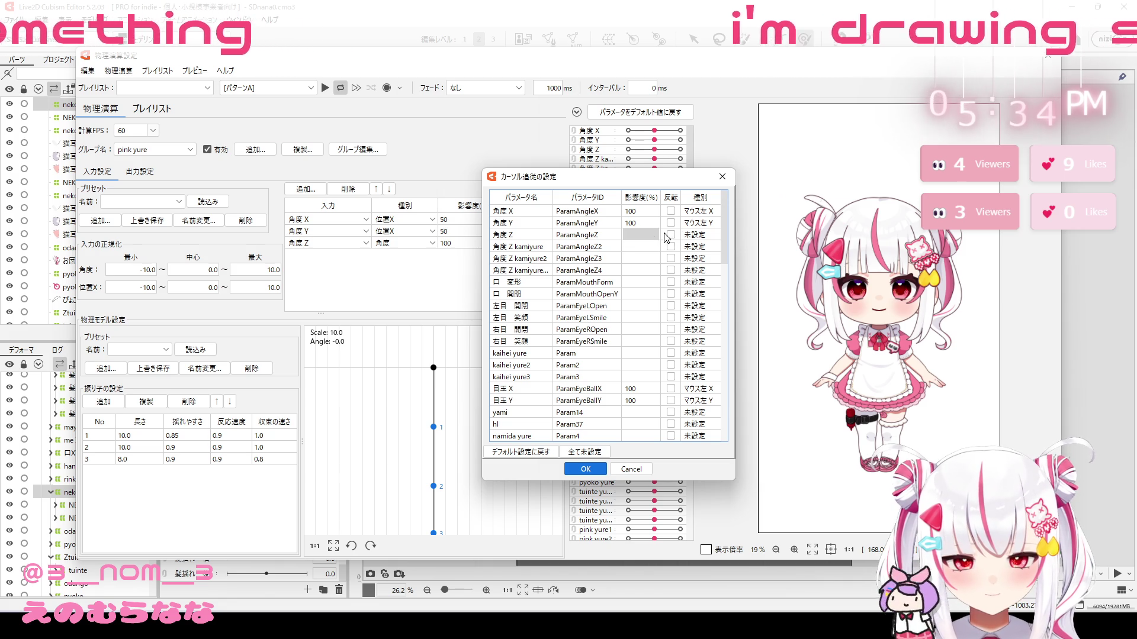
{"action": "left_click", "coordinate": [699, 235]}
{"action": "left_click", "coordinate": [706, 272]}
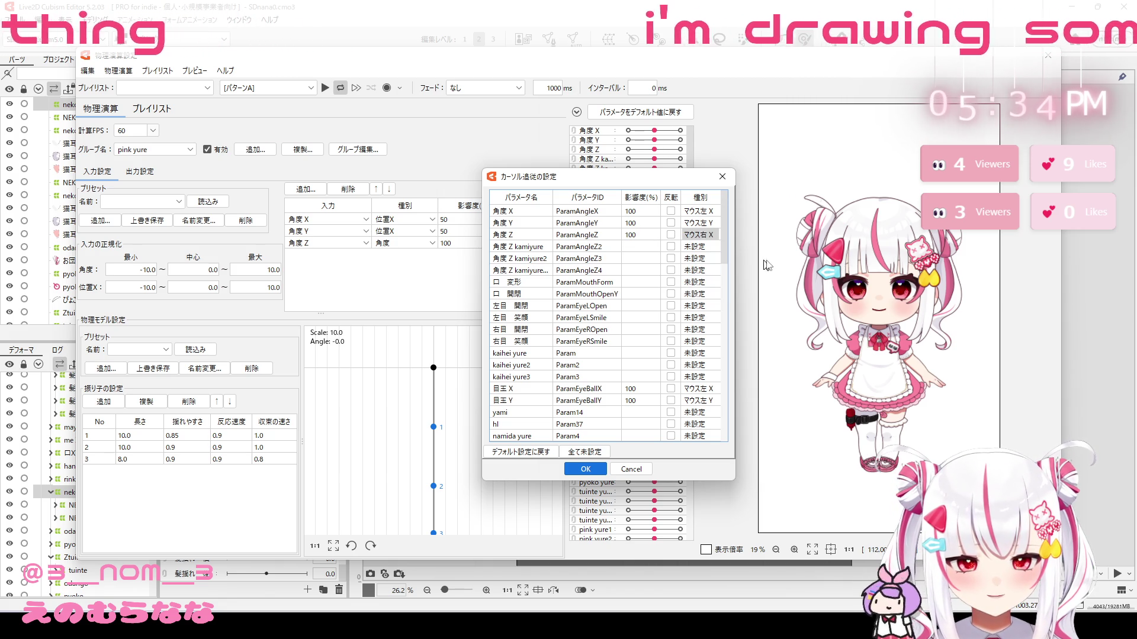
{"action": "left_click", "coordinate": [584, 470]}
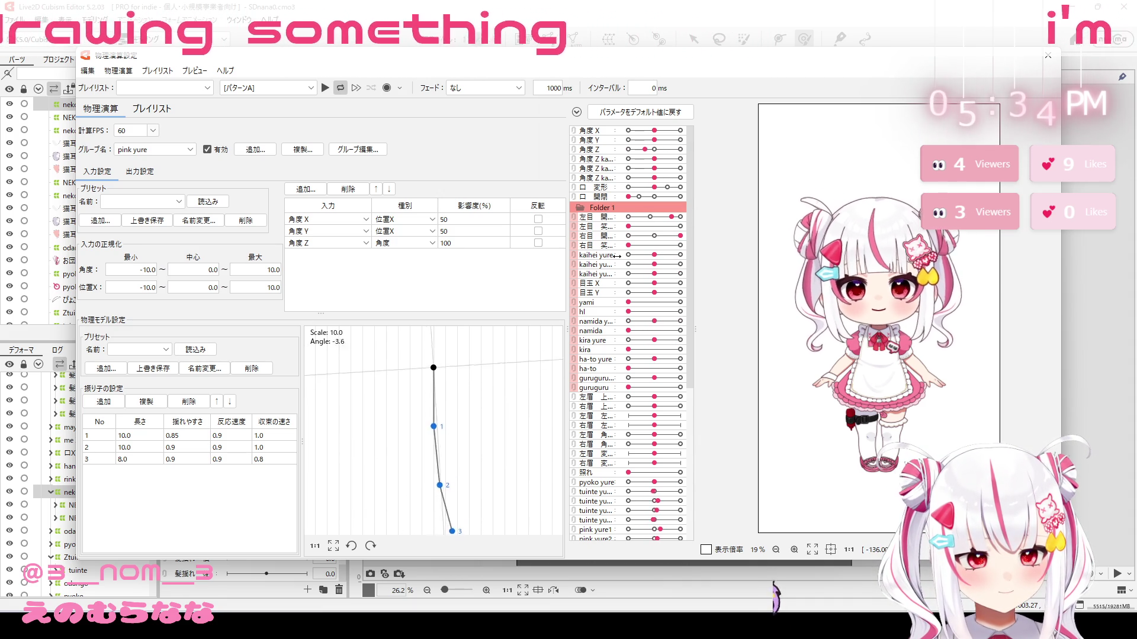
{"action": "left_click_drag", "start_coordinate": [1019, 212], "coordinate": [656, 255]}
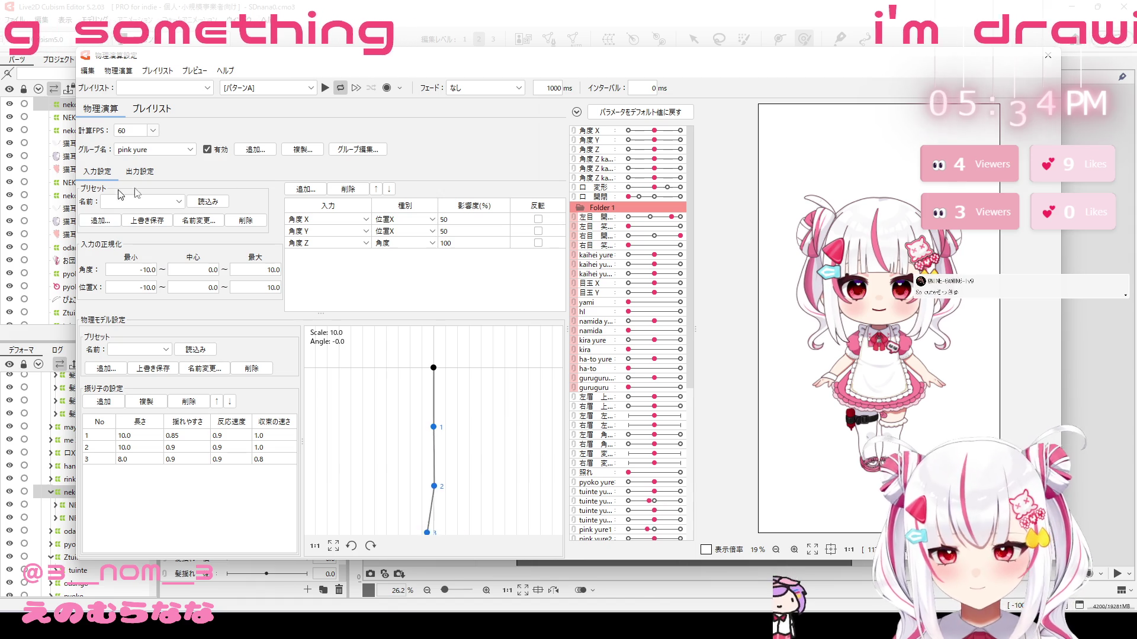
Step: Add a new physics group named kaokatamuki
{"action": "left_click", "coordinate": [255, 149]}
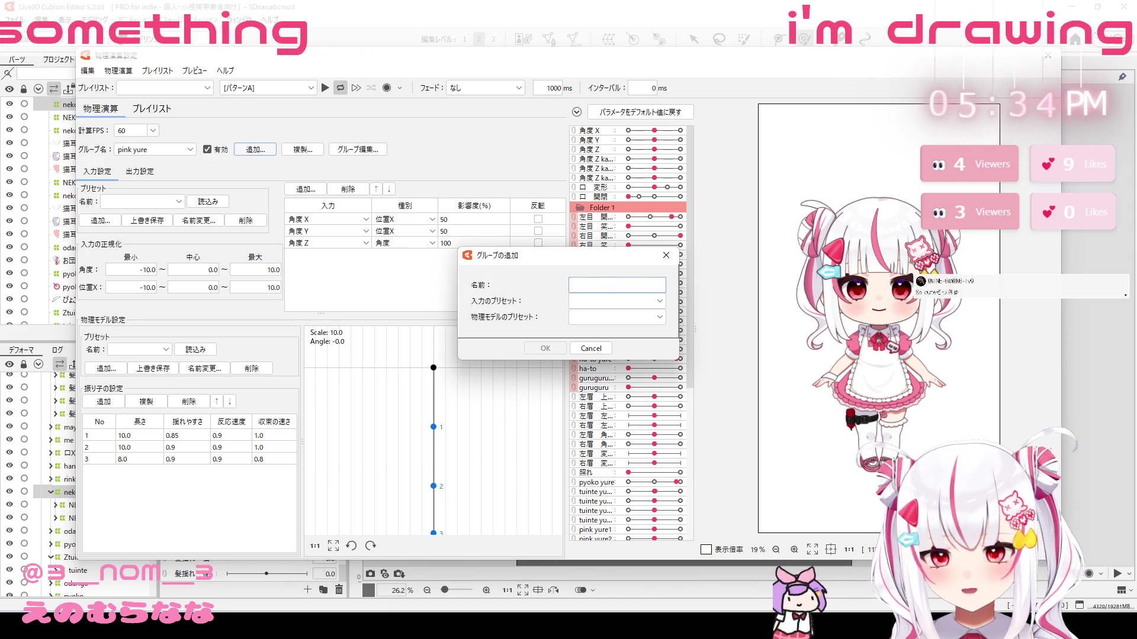
{"action": "type", "text": "kaoka"}
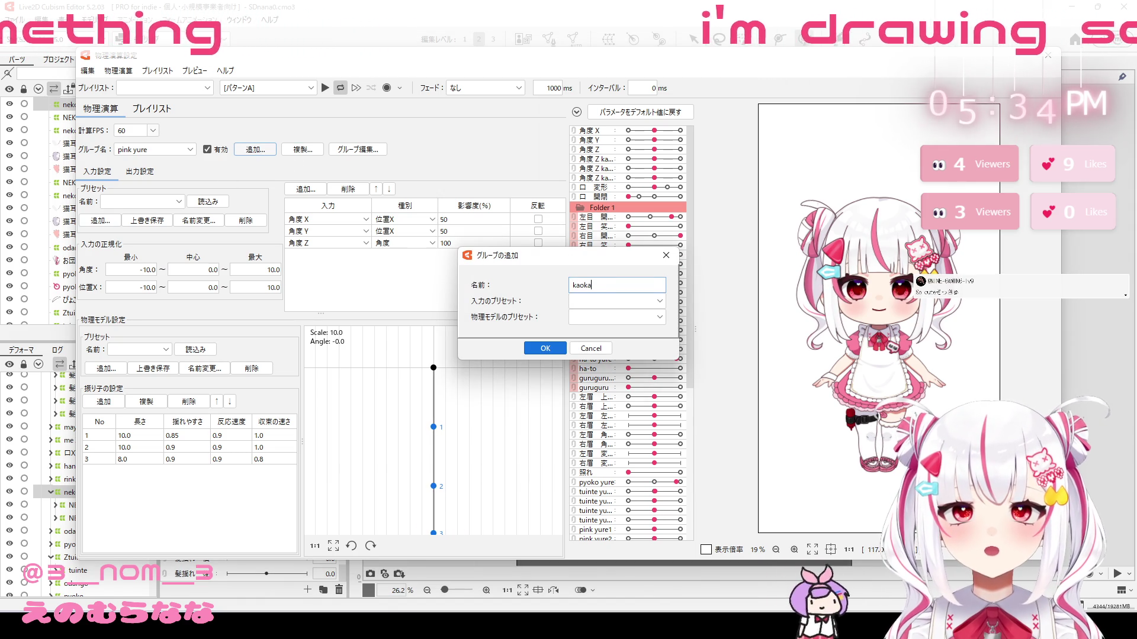
{"action": "type", "text": "tamuki"}
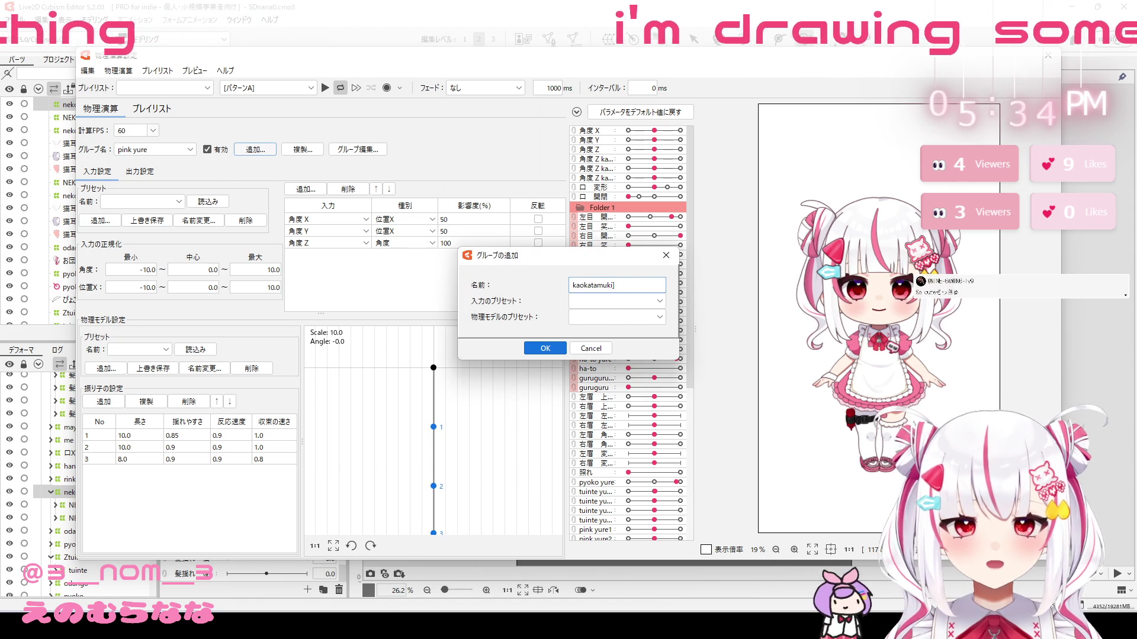
{"action": "key", "text": "Return"}
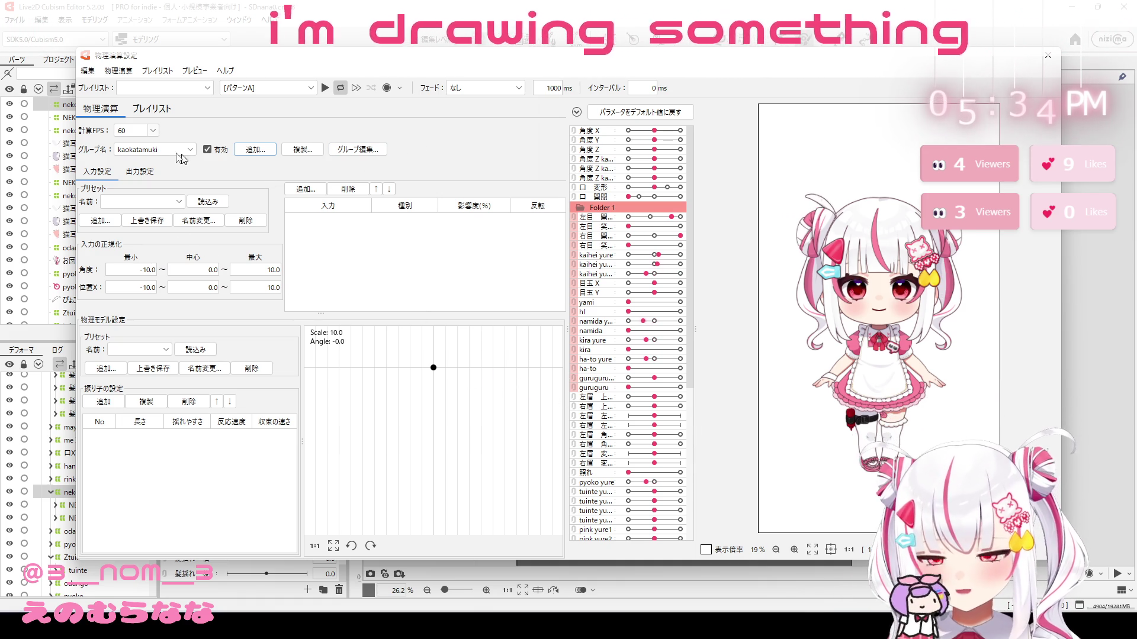
Step: Apply the 胴体 入力 preset and add 角度 Z as the group's input at 100% influence
{"action": "left_click", "coordinate": [133, 201]}
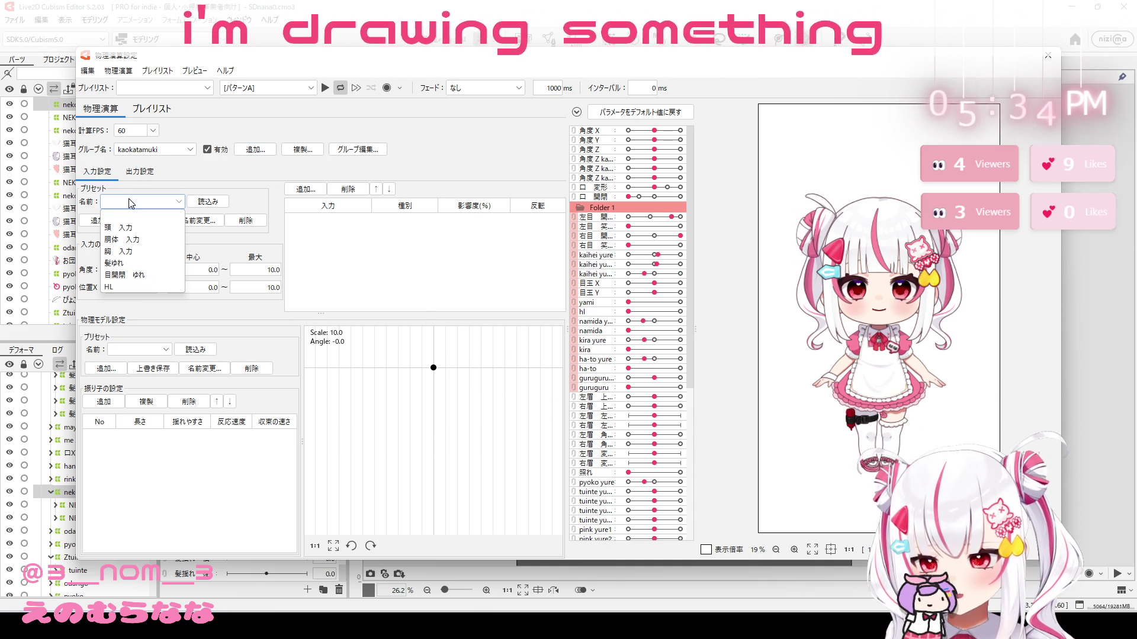
{"action": "left_click", "coordinate": [138, 240]}
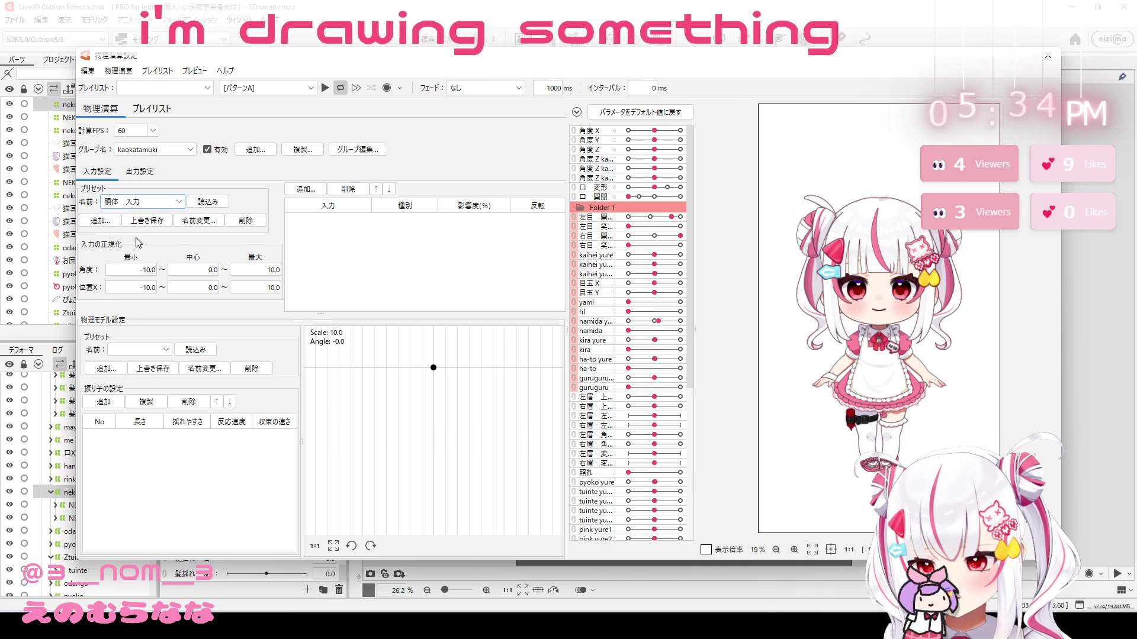
{"action": "left_click", "coordinate": [304, 190]}
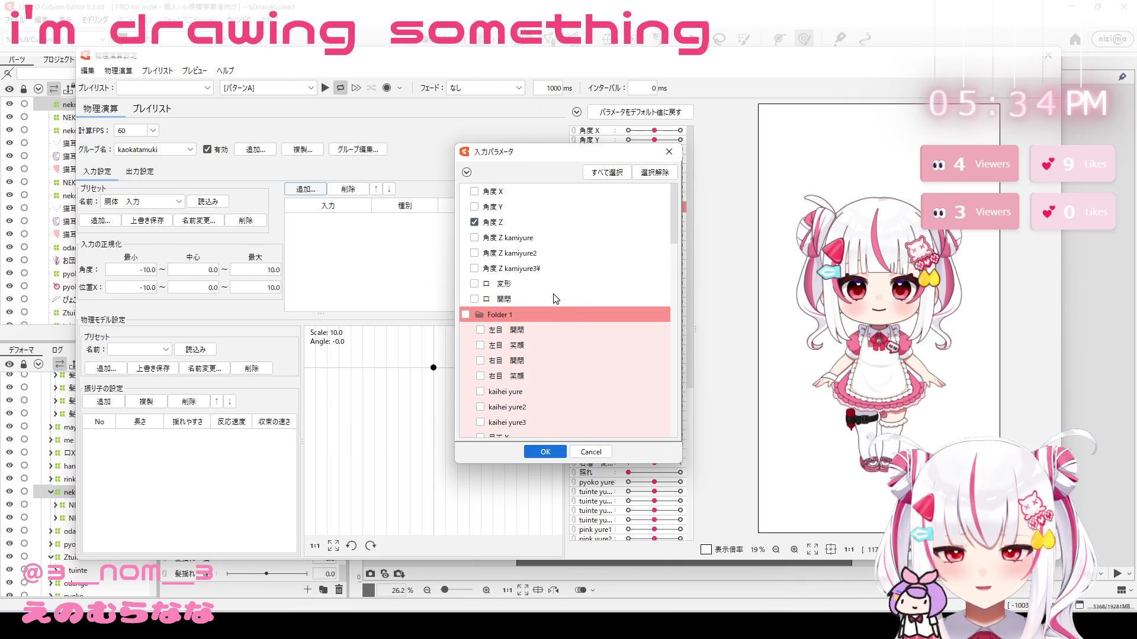
{"action": "left_click", "coordinate": [558, 449]}
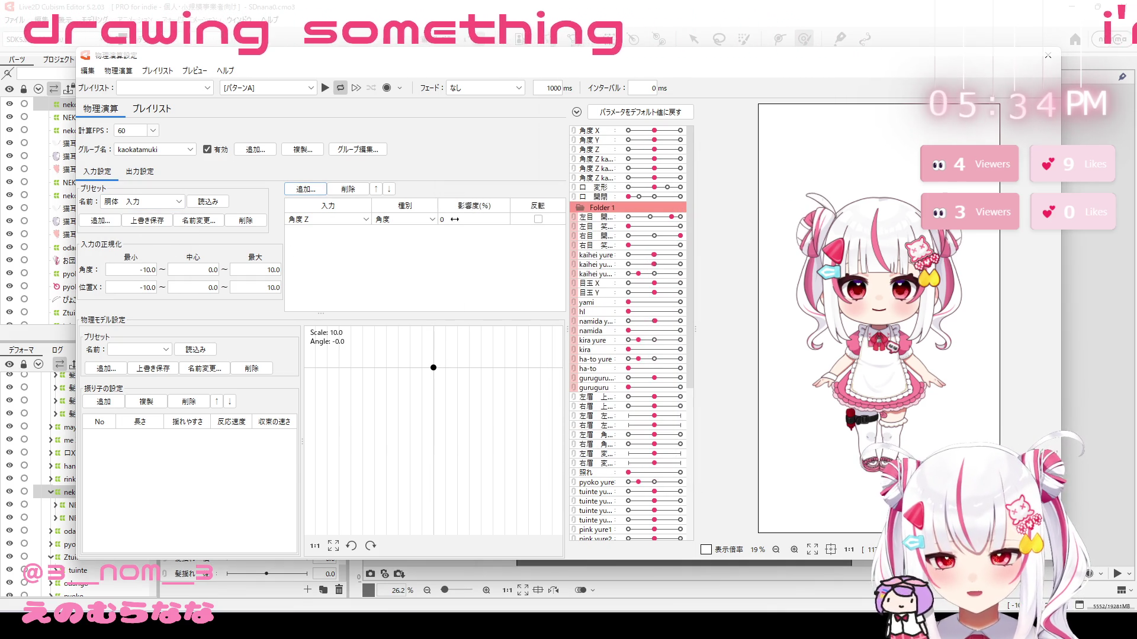
{"action": "left_click_drag", "start_coordinate": [457, 220], "coordinate": [481, 220]}
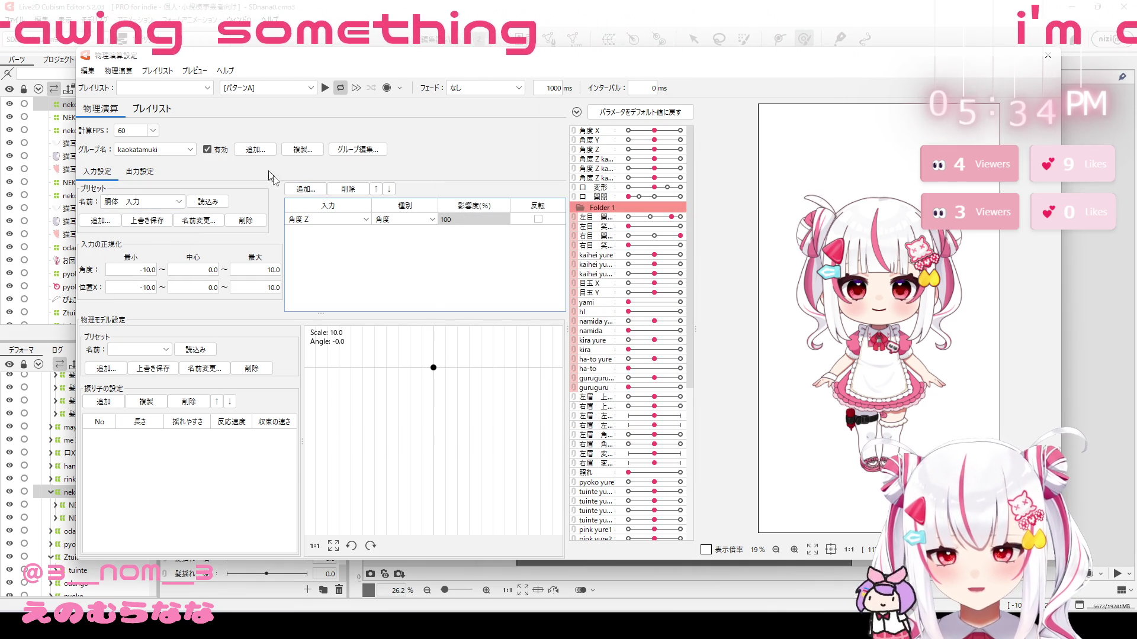
{"action": "left_click", "coordinate": [304, 189]}
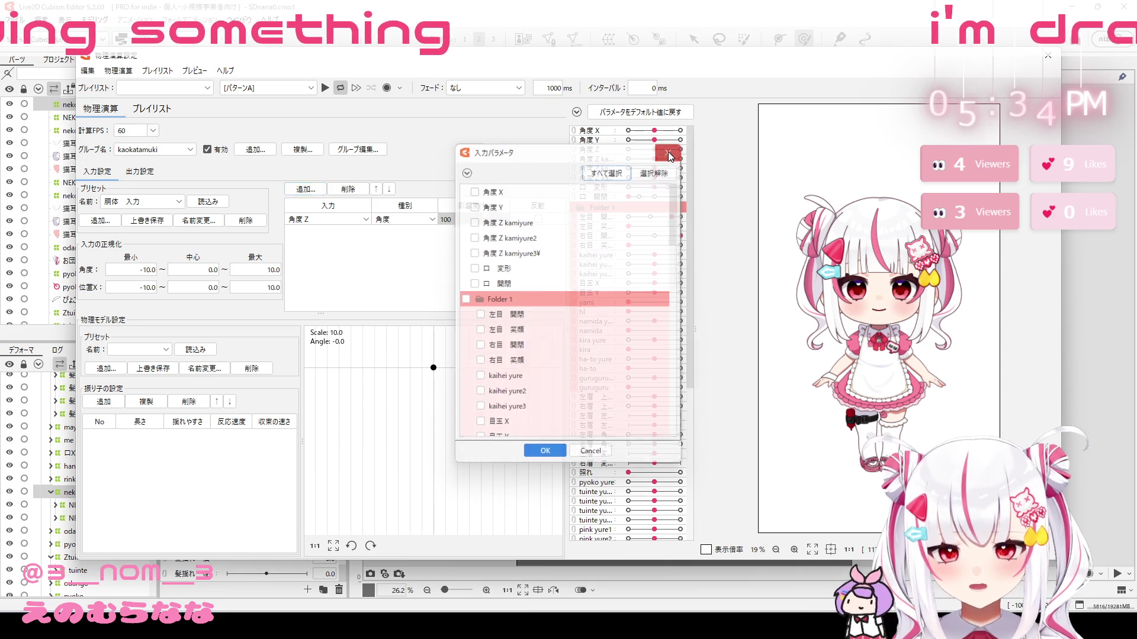
{"action": "left_click", "coordinate": [669, 151]}
{"action": "left_click", "coordinate": [146, 174]}
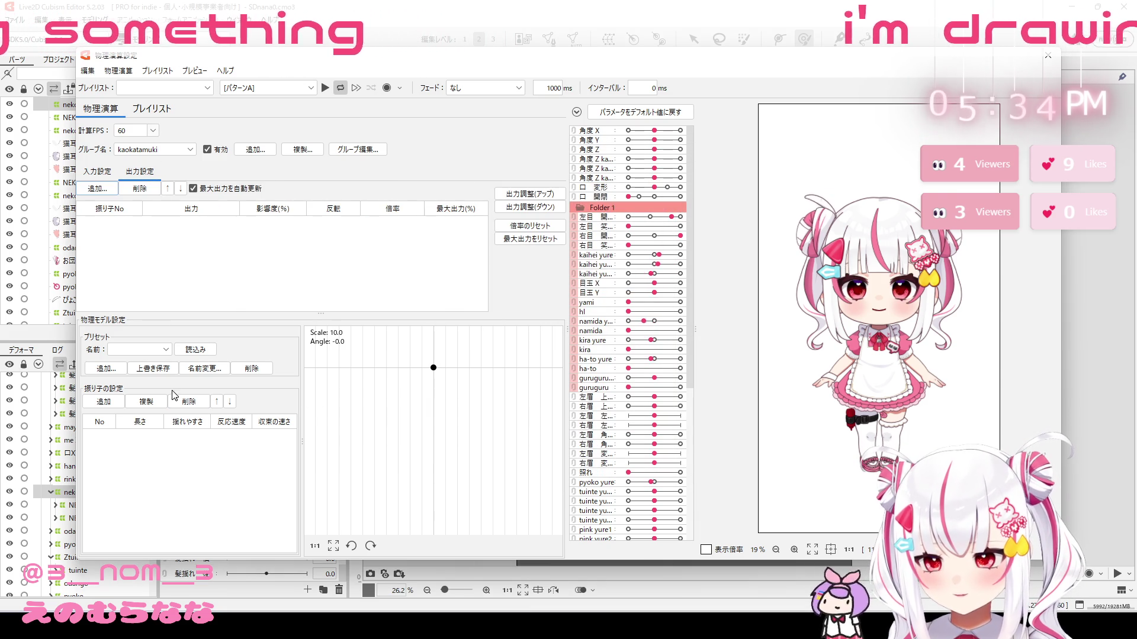
Step: Load the 髪 3段振り子 preset, output to the three 角度 Z kamiyure parameters, and preview
{"action": "left_click", "coordinate": [137, 349]}
{"action": "left_click", "coordinate": [134, 410]}
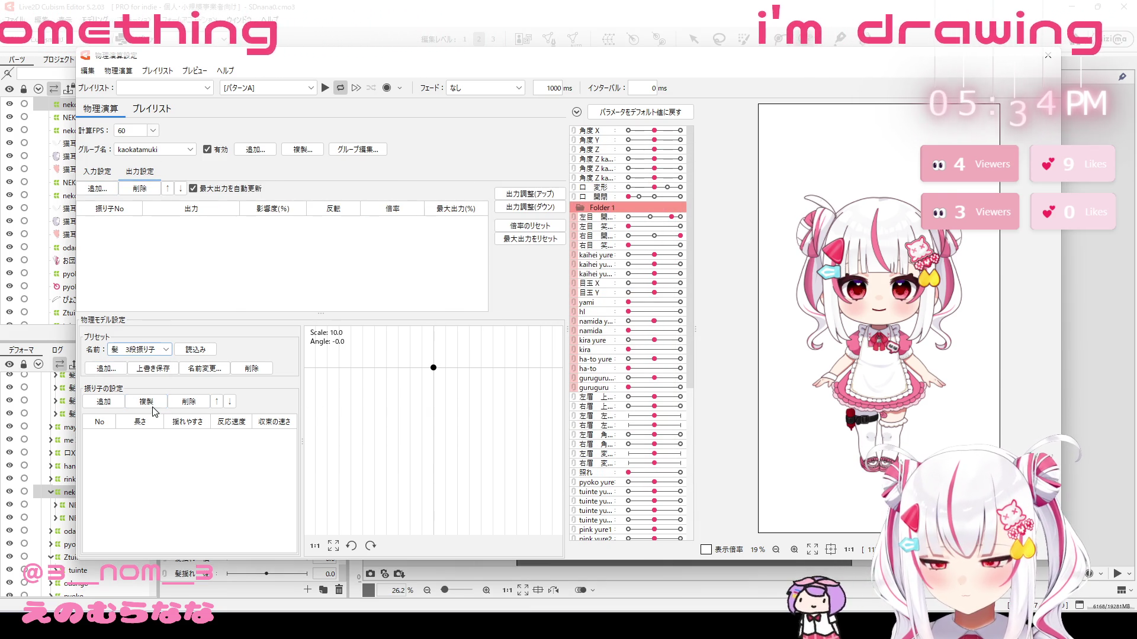
{"action": "left_click", "coordinate": [195, 353]}
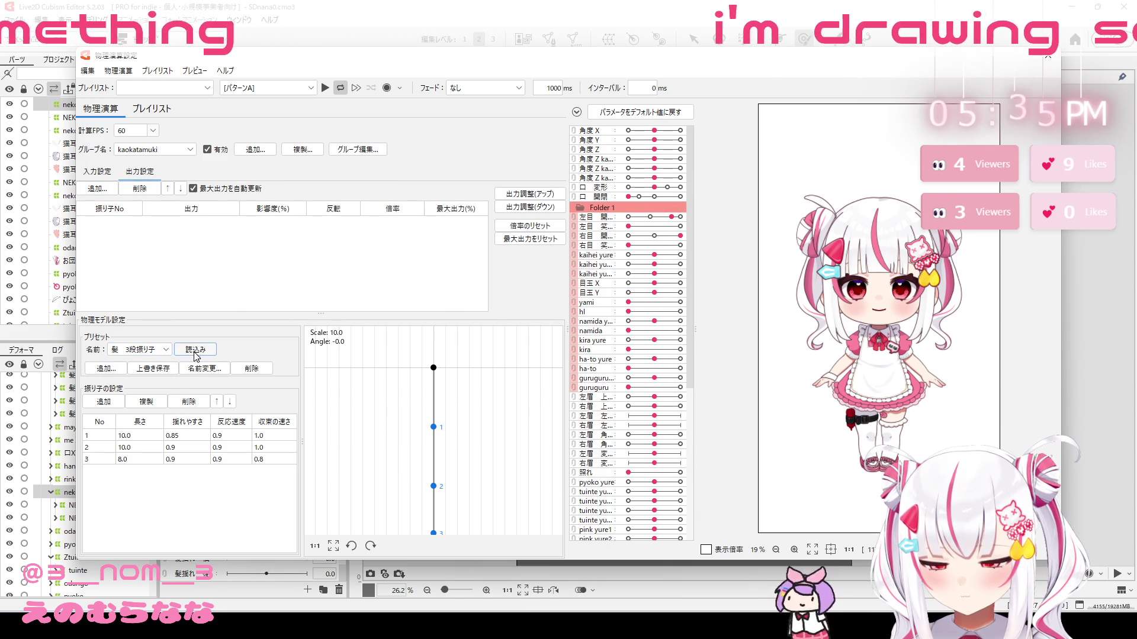
{"action": "left_click", "coordinate": [97, 189]}
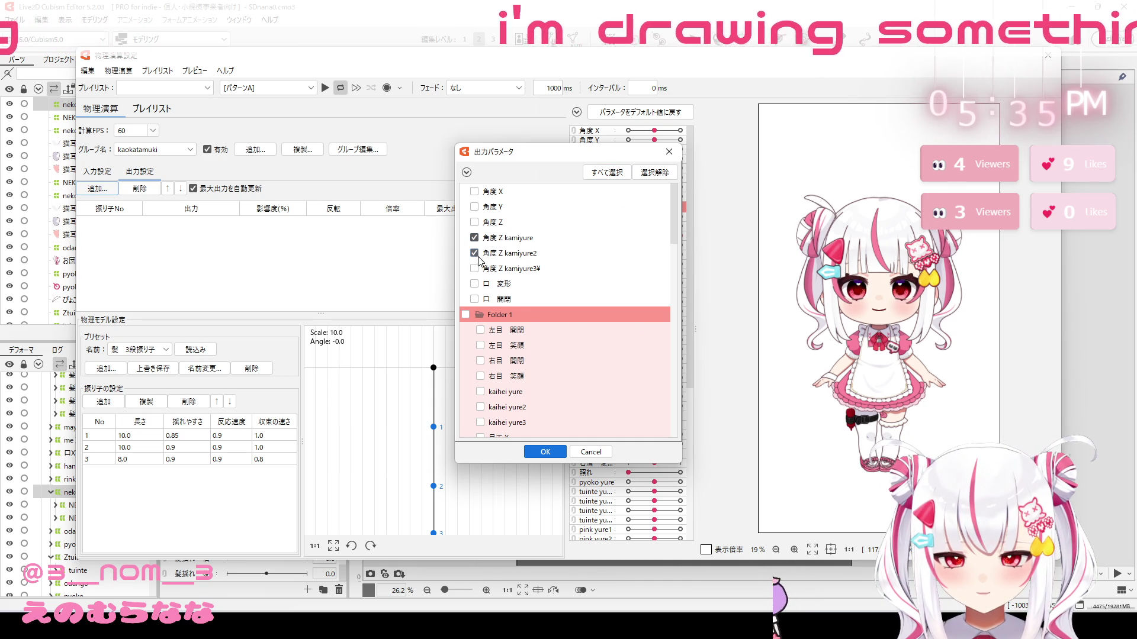
{"action": "scroll", "coordinate": [557, 290], "scroll_direction": "down", "scroll_amount": 15}
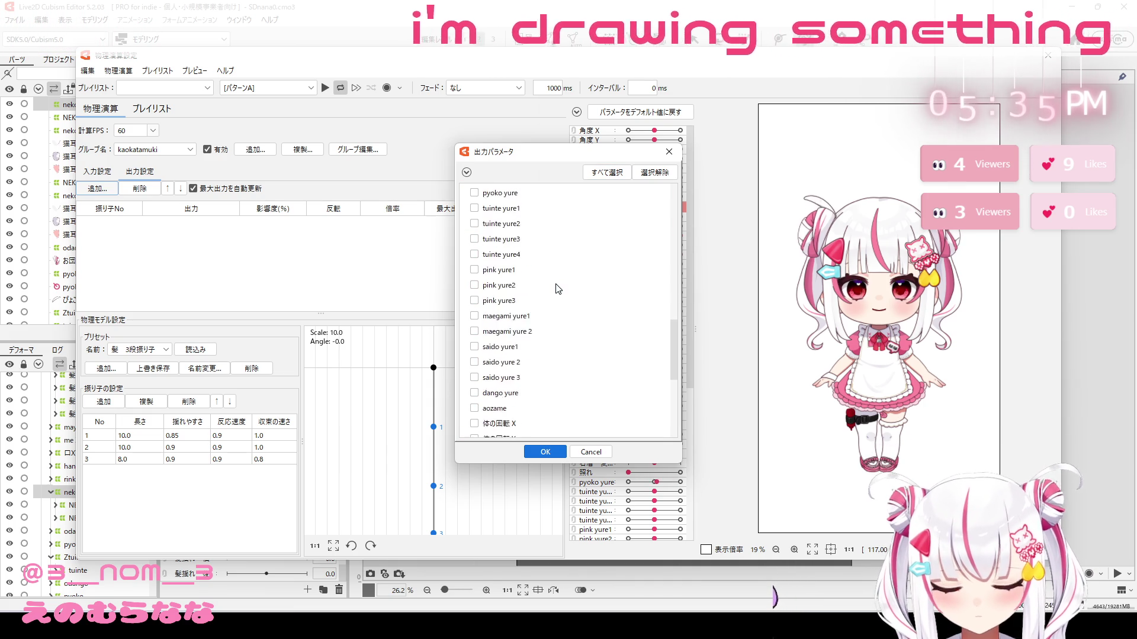
{"action": "left_click", "coordinate": [545, 451]}
{"action": "mouse_move", "coordinate": [847, 247]}
{"action": "left_mouse_down"}
{"action": "mouse_move", "coordinate": [767, 197]}
{"action": "mouse_move", "coordinate": [1135, 221]}
{"action": "mouse_move", "coordinate": [688, 255]}
{"action": "mouse_move", "coordinate": [913, 228]}
{"action": "left_mouse_up"}
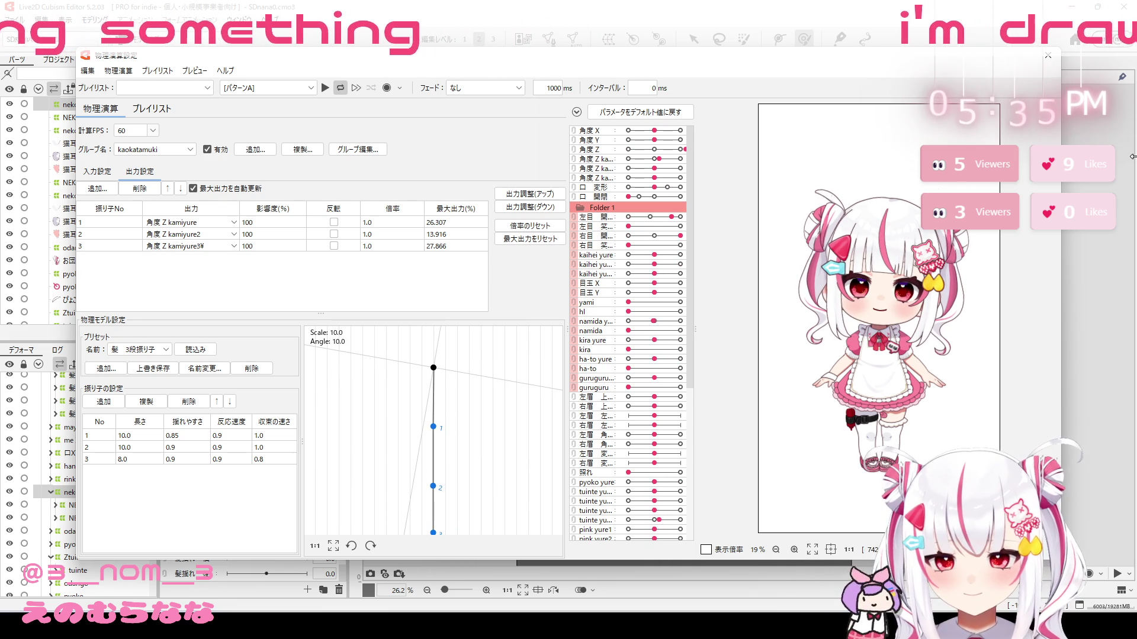
Step: Auto-adjust outputs with 出力調整(アップ), giving multipliers 3.802, 5.582 and 2.813
{"action": "mouse_move", "coordinate": [384, 220]}
{"action": "left_mouse_down"}
{"action": "mouse_move", "coordinate": [372, 234]}
{"action": "mouse_move", "coordinate": [379, 246]}
{"action": "left_mouse_up"}
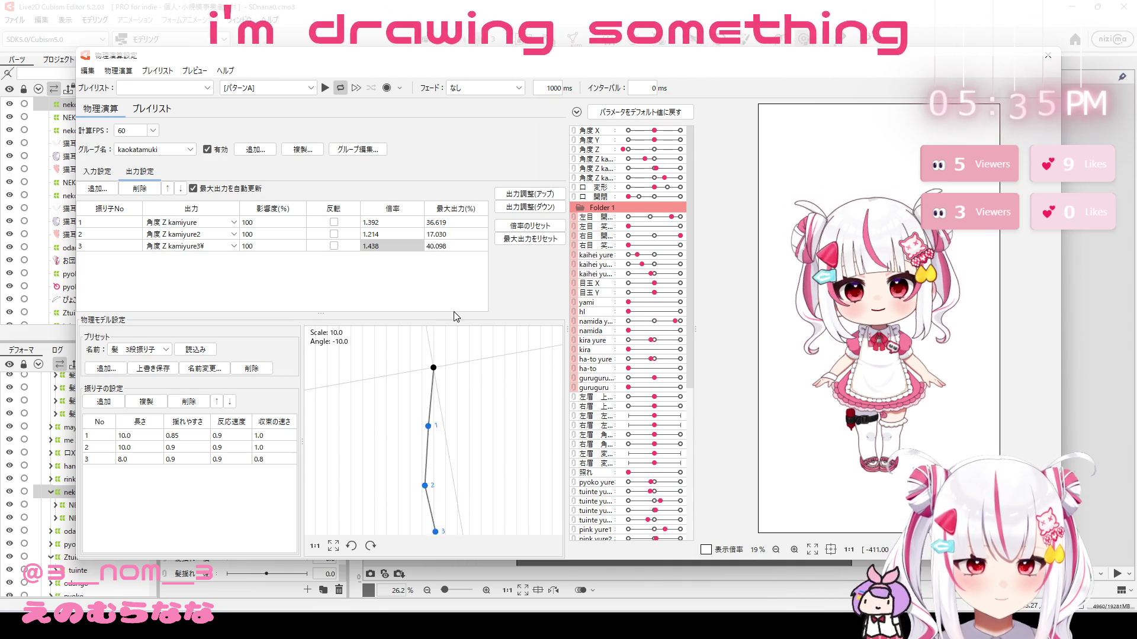
{"action": "left_click", "coordinate": [536, 193]}
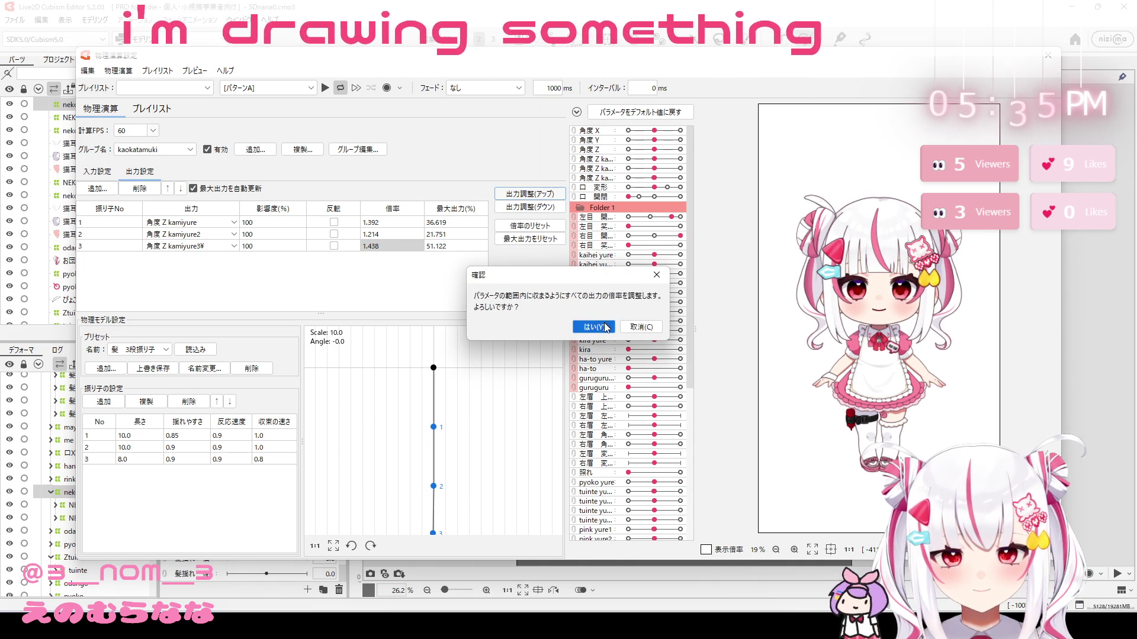
{"action": "left_click", "coordinate": [593, 327]}
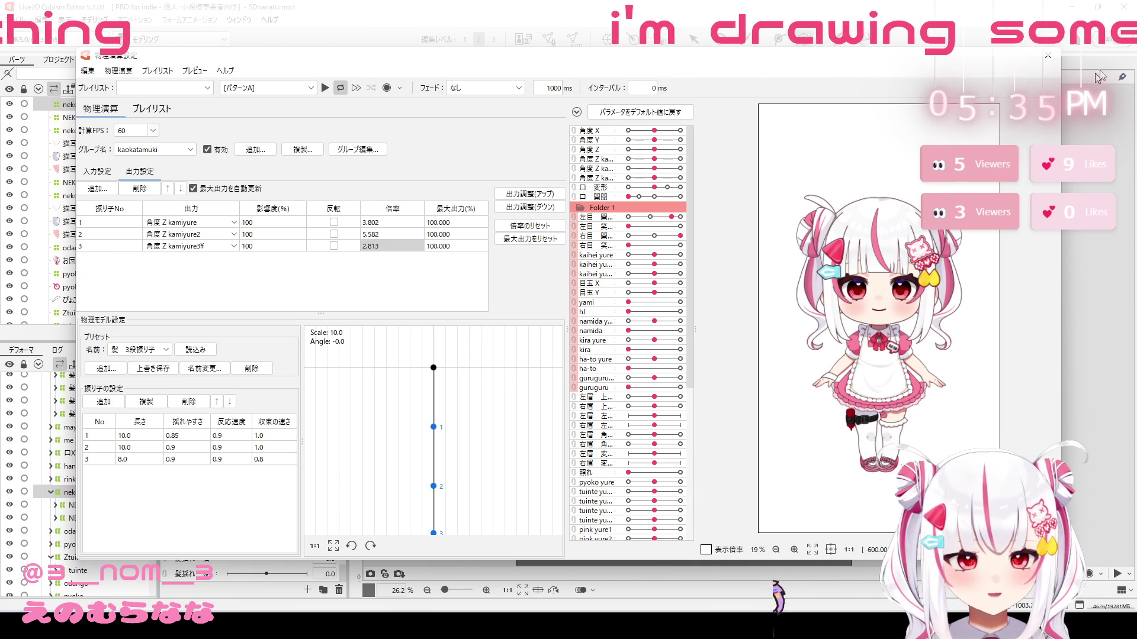
Step: Close physics, swing 体の回転Y to 10 and back to 0, then reopen Physics Settings
{"action": "left_click", "coordinate": [1045, 58]}
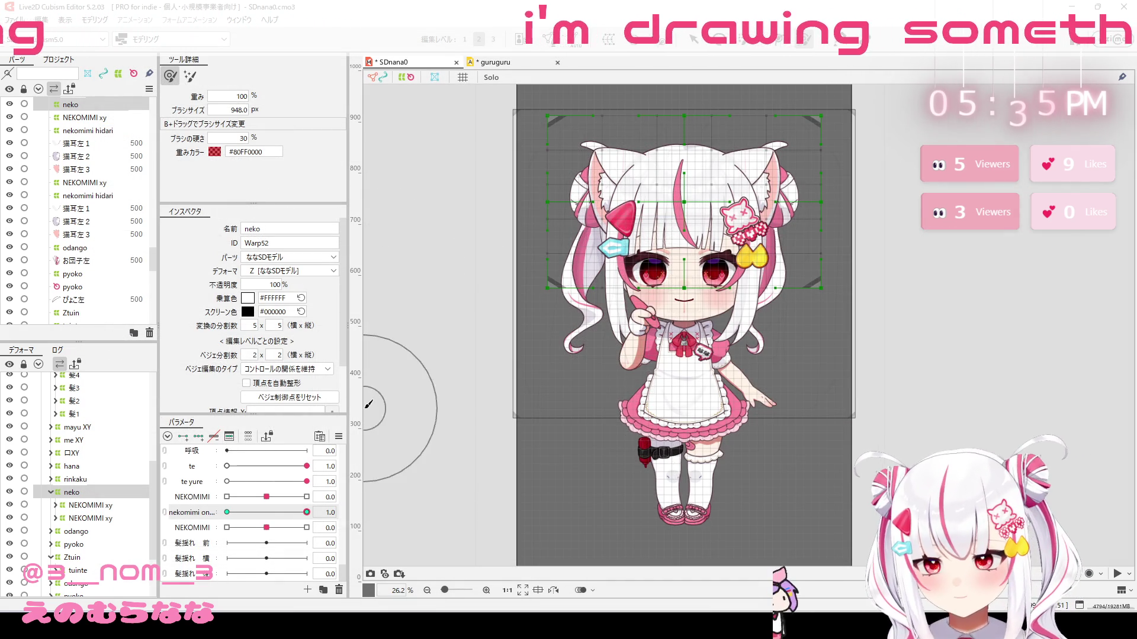
{"action": "scroll", "coordinate": [196, 539], "scroll_direction": "up", "scroll_amount": 3}
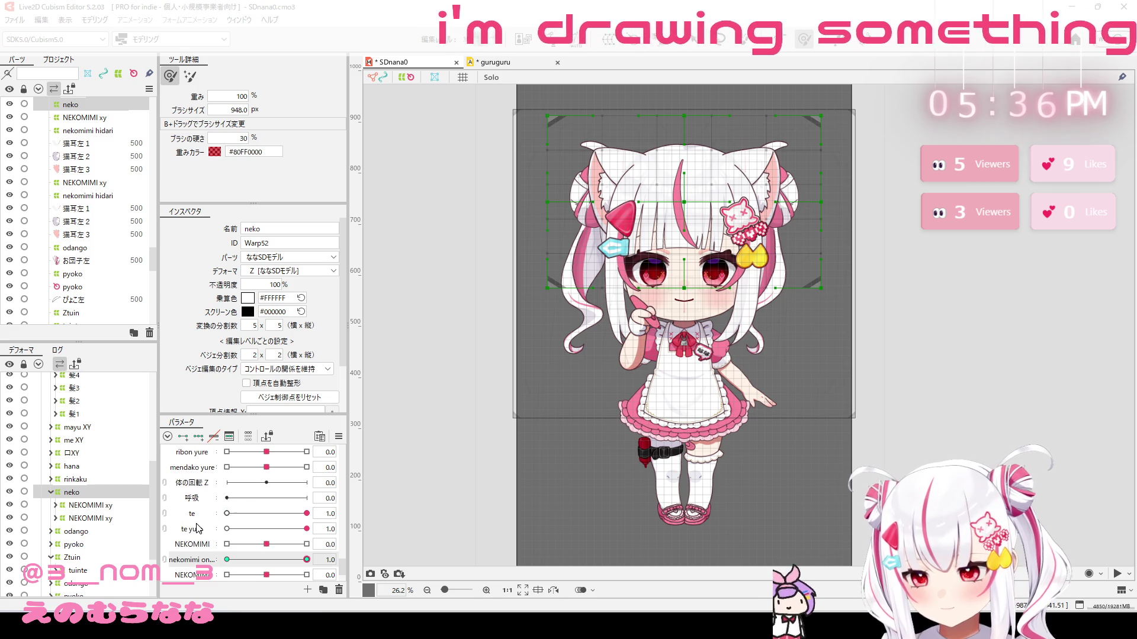
{"action": "scroll", "coordinate": [190, 496], "scroll_direction": "up", "scroll_amount": 6}
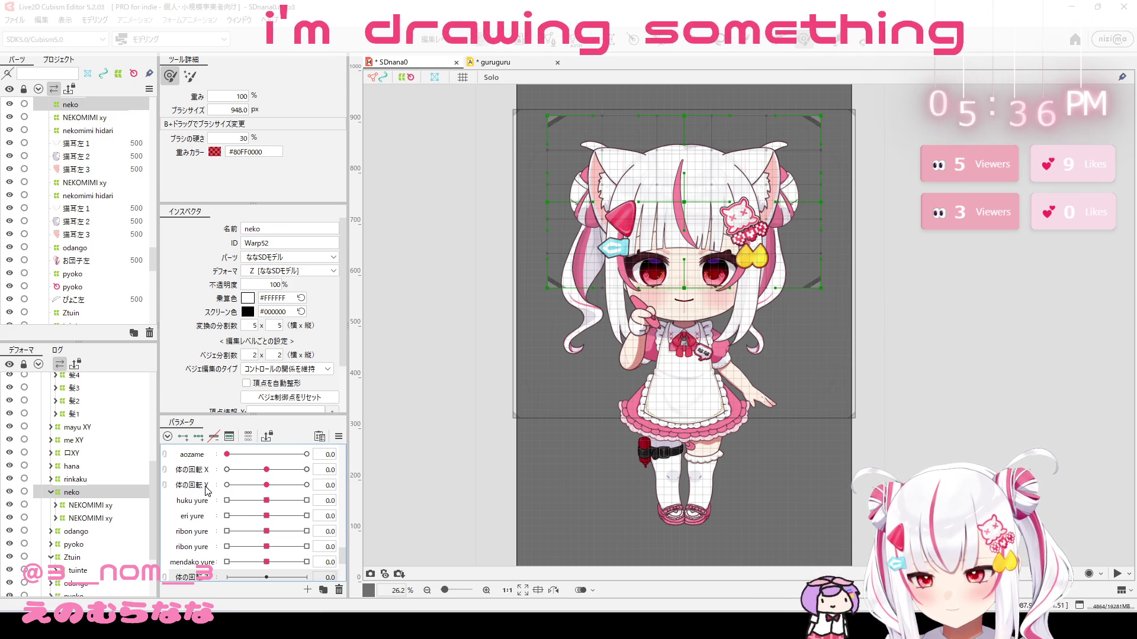
{"action": "left_click", "coordinate": [208, 490]}
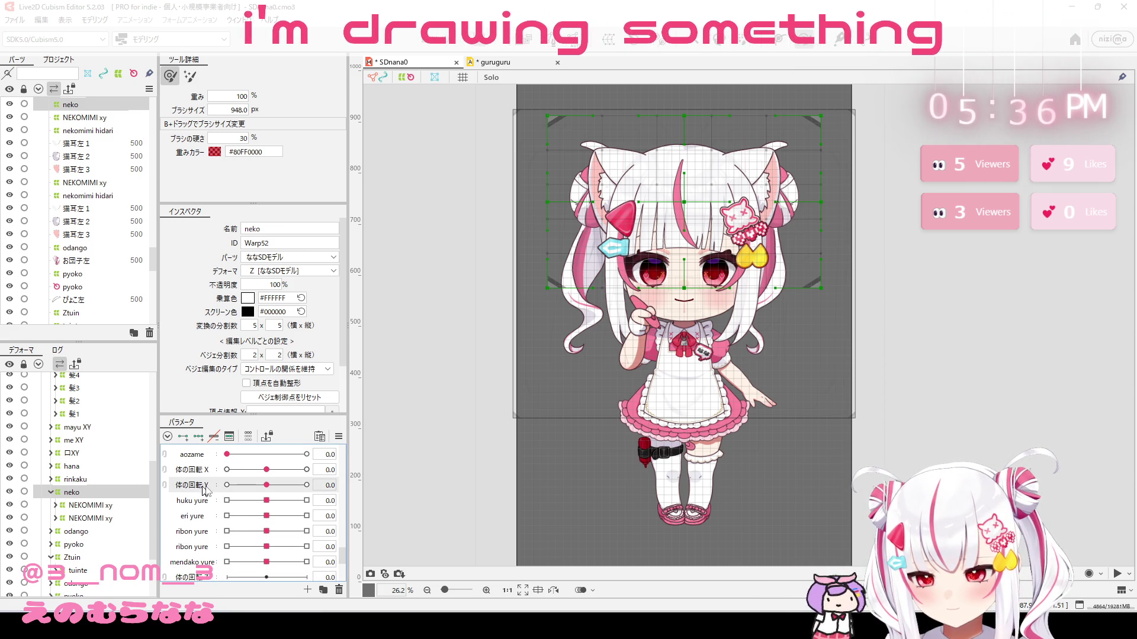
{"action": "left_click", "coordinate": [306, 484]}
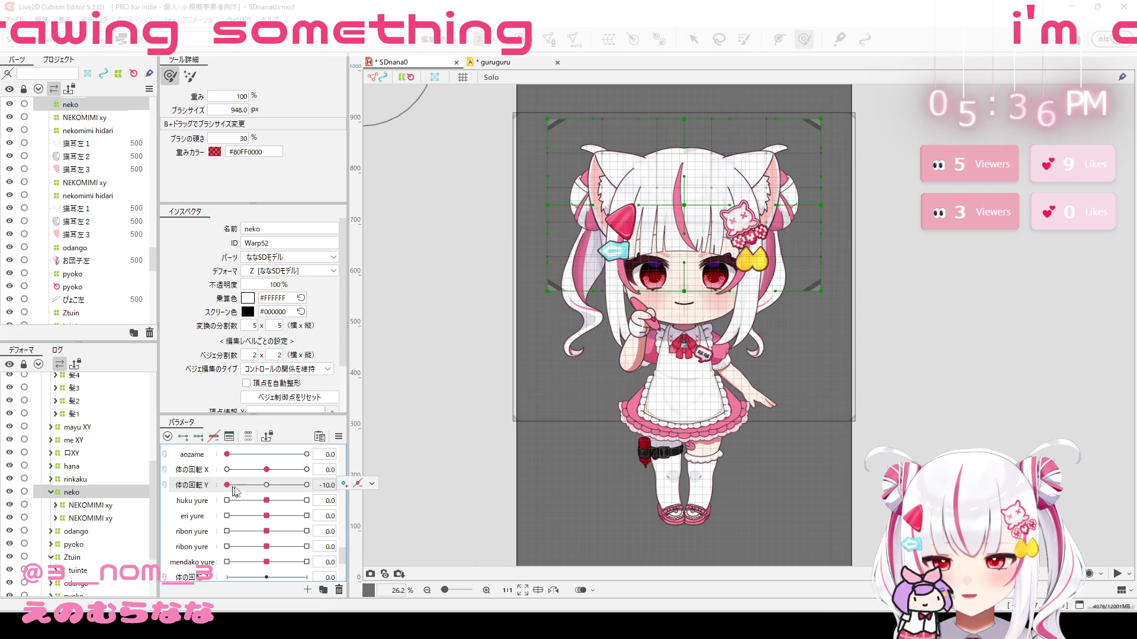
{"action": "left_click_drag", "start_coordinate": [227, 485], "coordinate": [267, 486]}
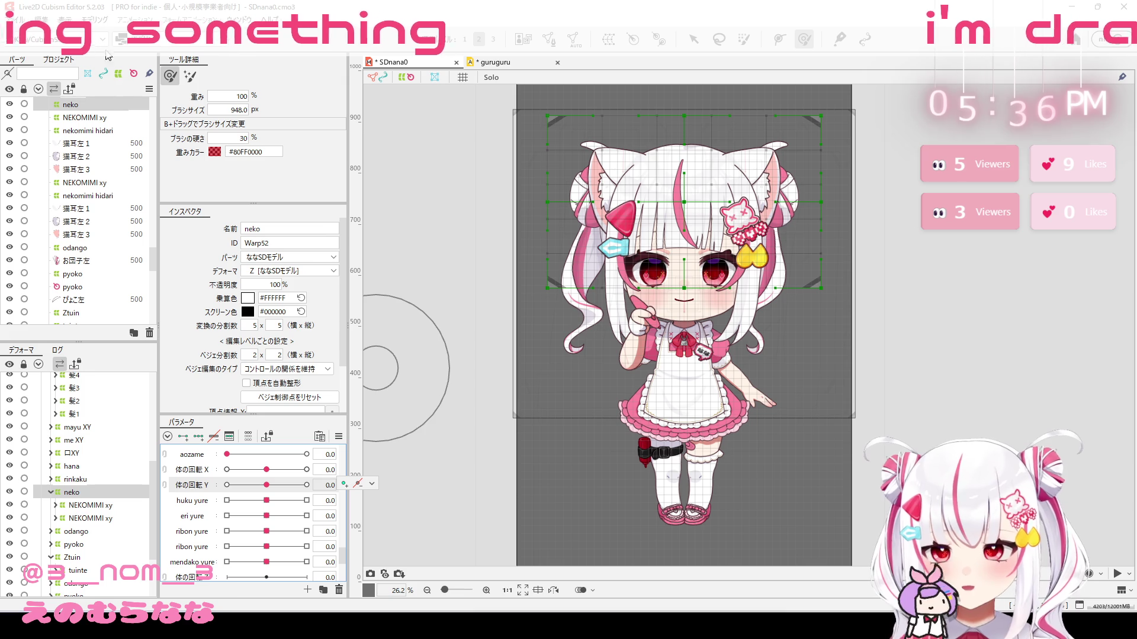
{"action": "left_click", "coordinate": [94, 19]}
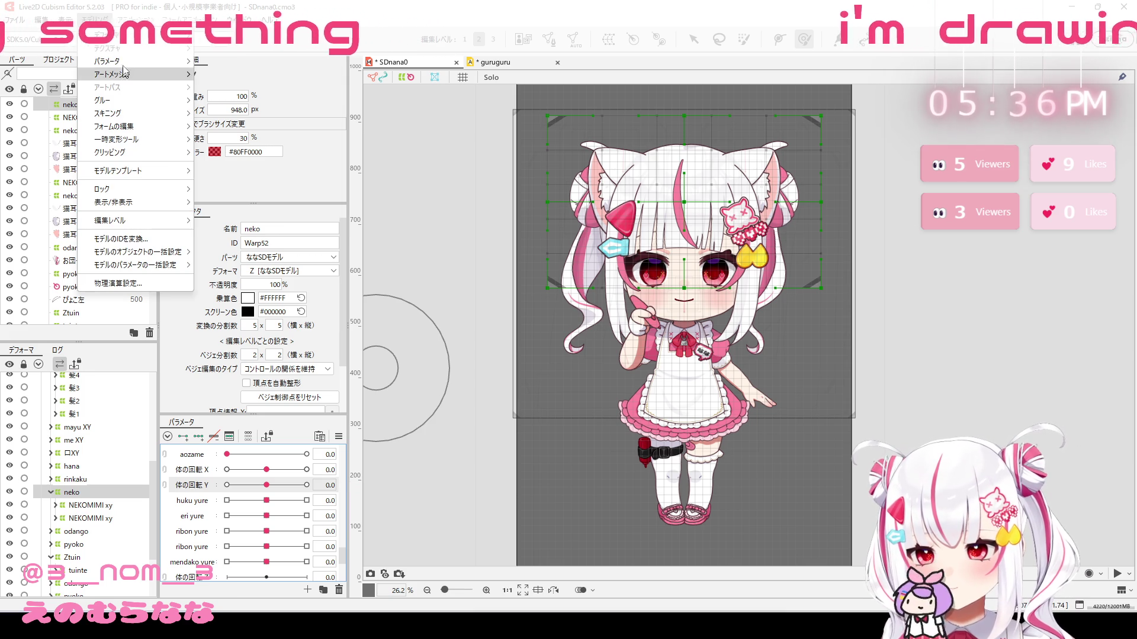
{"action": "left_click", "coordinate": [169, 284]}
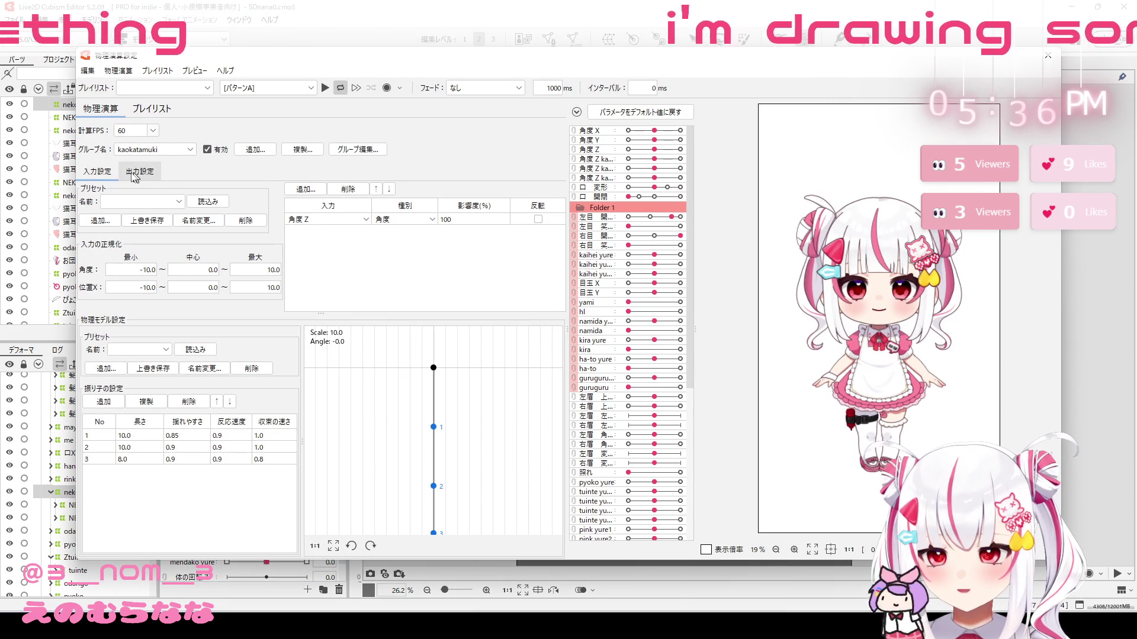
Step: Create physics group karadayure with 体の回転 X and Y as inputs at 50 influence
{"action": "left_click", "coordinate": [253, 150]}
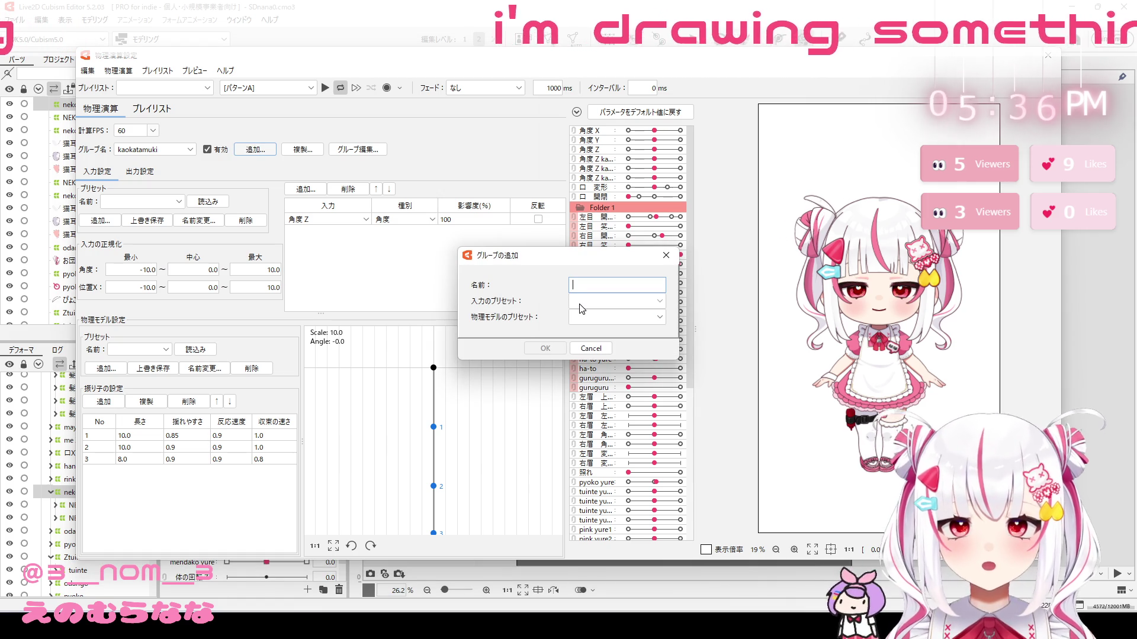
{"action": "type", "text": "karadayure"}
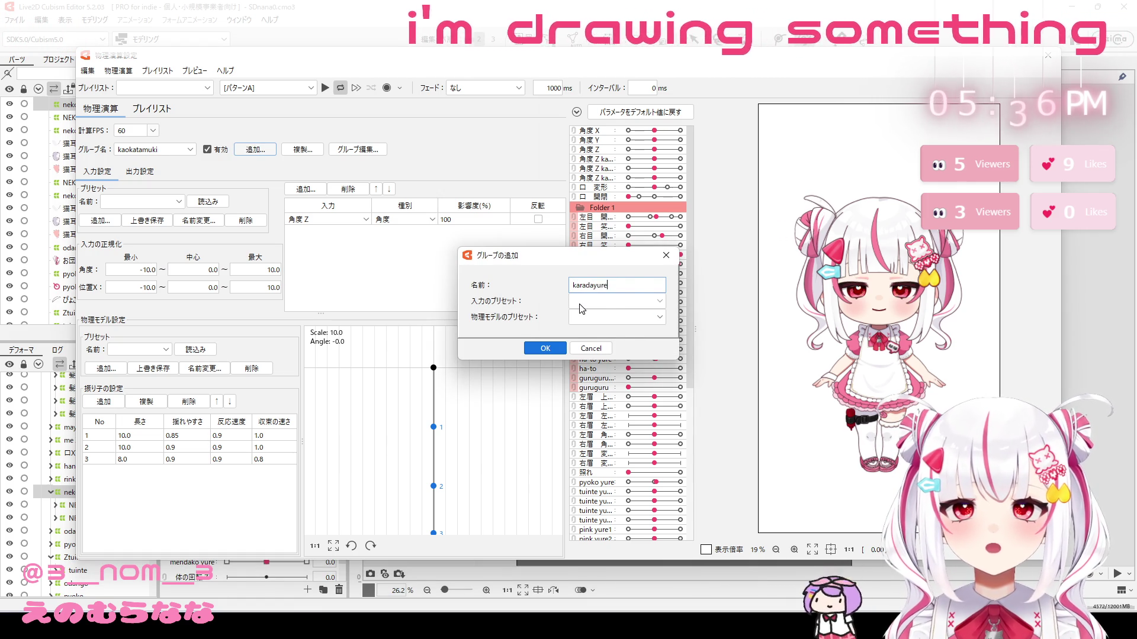
{"action": "key", "text": "Return"}
{"action": "left_click", "coordinate": [304, 189]}
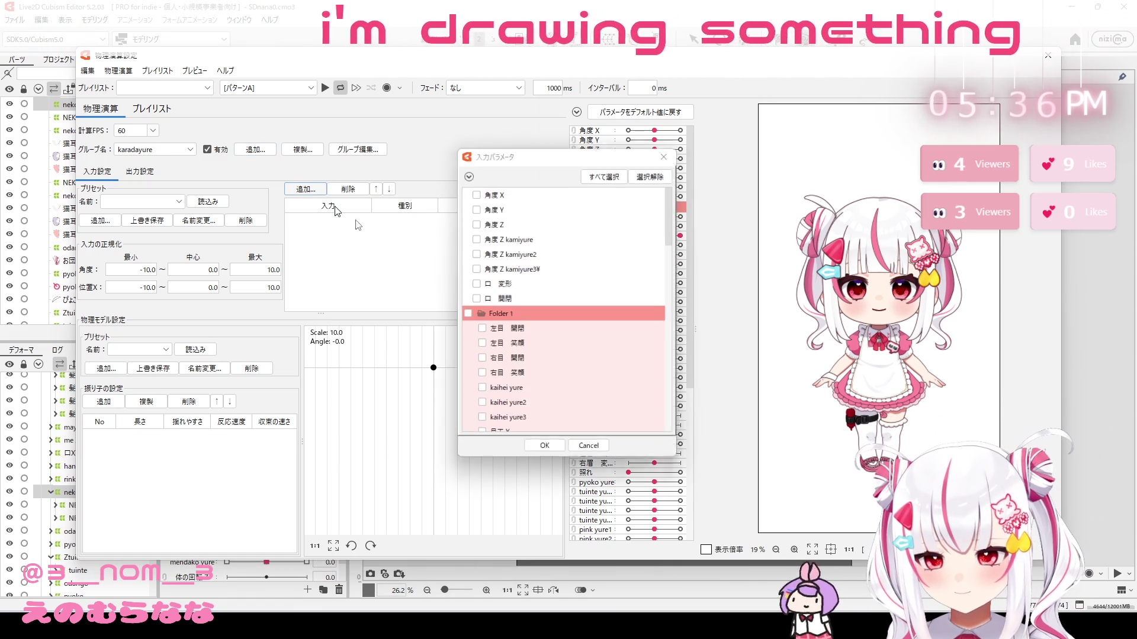
{"action": "scroll", "coordinate": [537, 327], "scroll_direction": "down", "scroll_amount": 10}
{"action": "scroll", "coordinate": [537, 327], "scroll_direction": "down", "scroll_amount": 3}
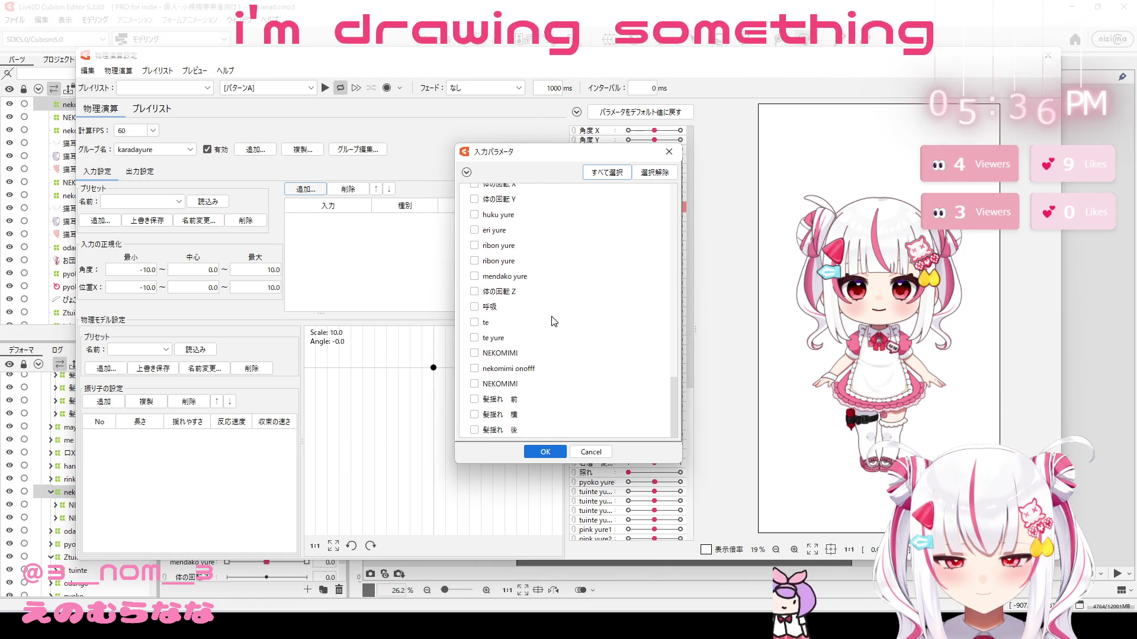
{"action": "left_click", "coordinate": [475, 294]}
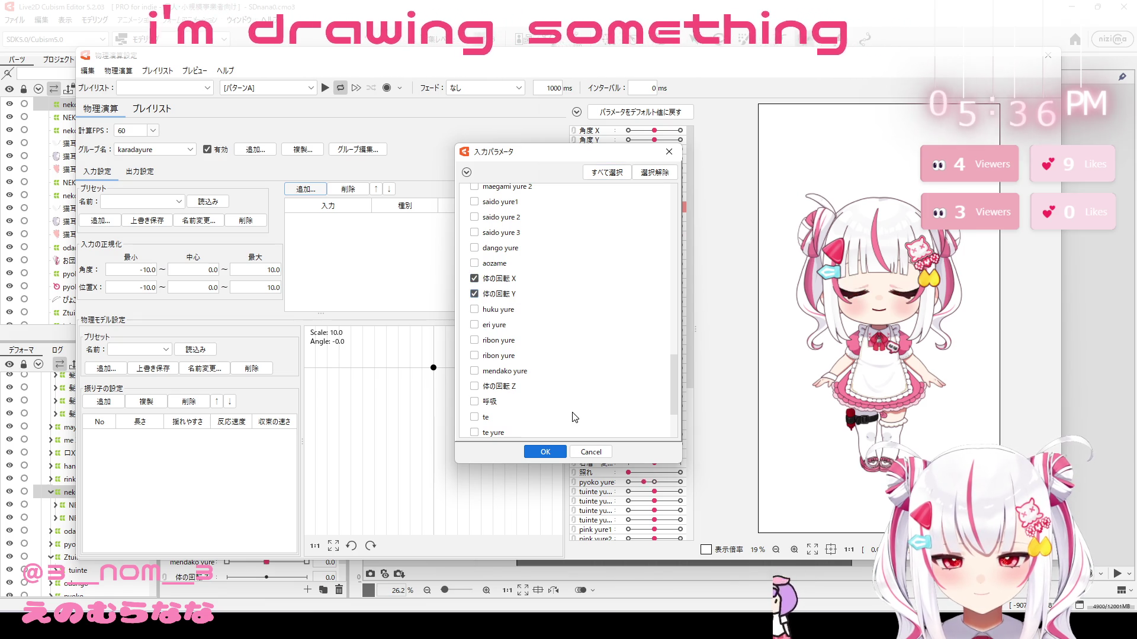
{"action": "left_click", "coordinate": [544, 452]}
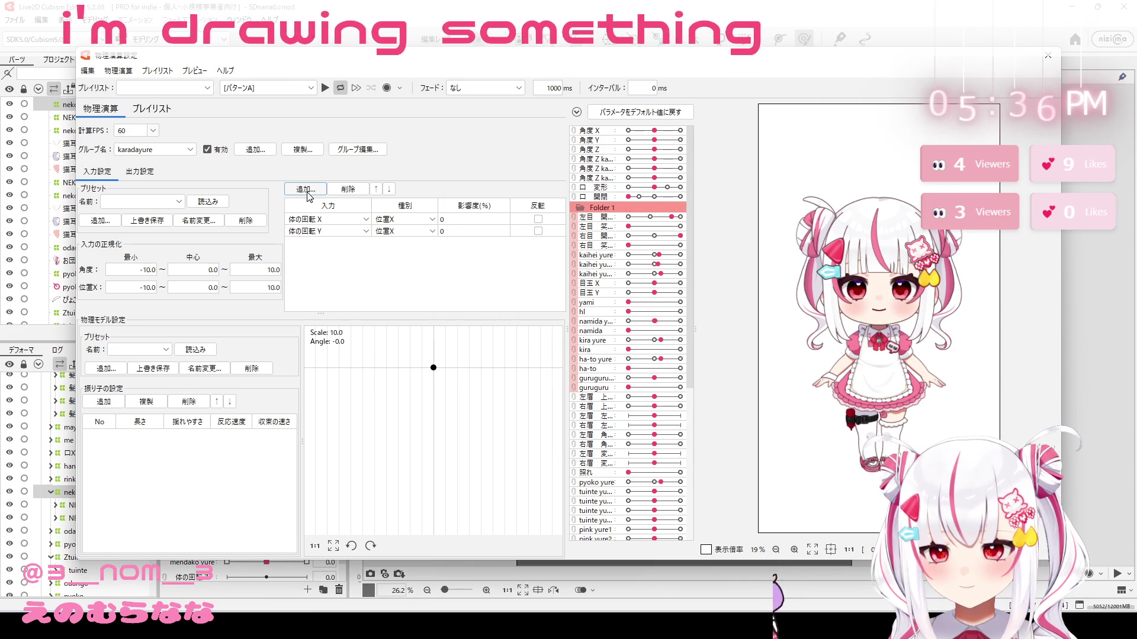
{"action": "double_click", "coordinate": [467, 219]}
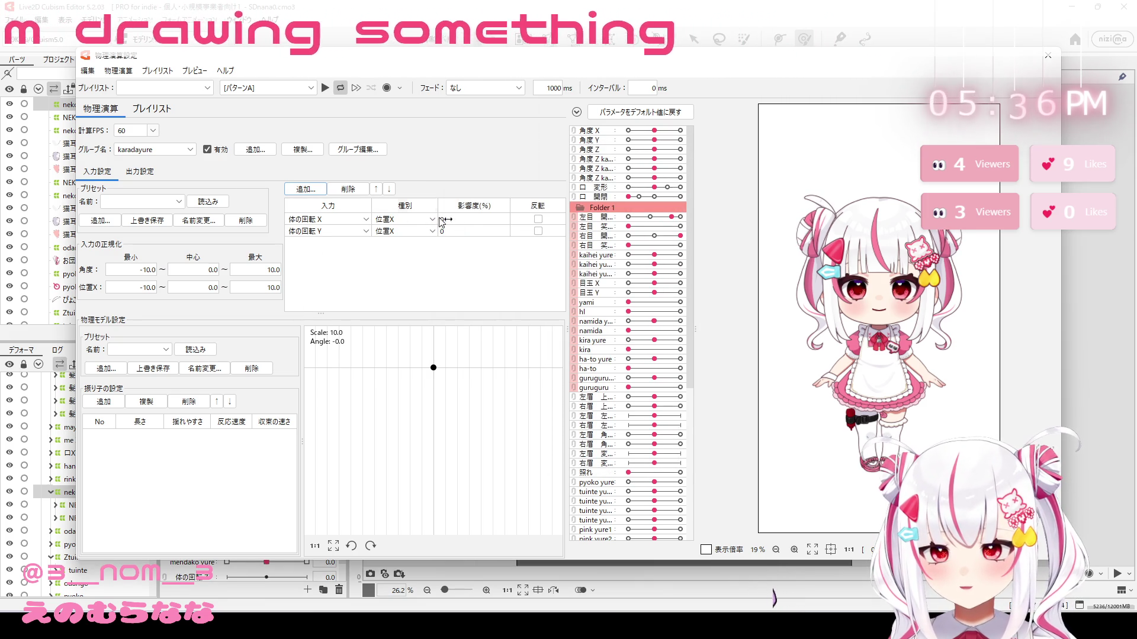
{"action": "type", "text": "57"}
{"action": "key", "text": "Return"}
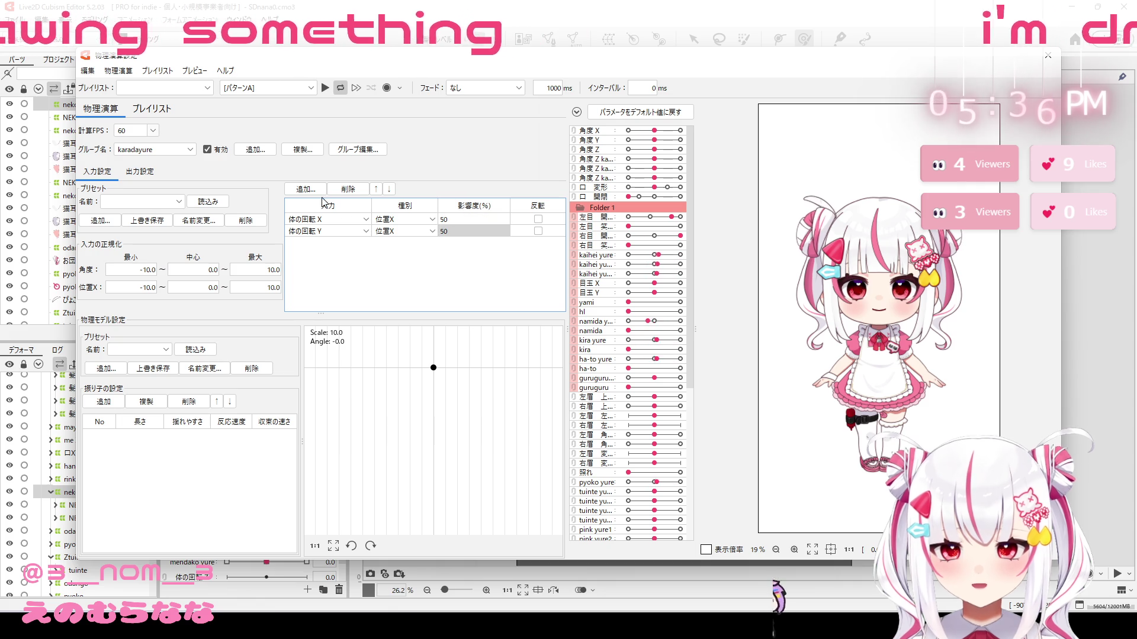
Step: In the group's output settings, choose the 髪 3段振り子 pendulum preset
{"action": "left_click", "coordinate": [148, 175]}
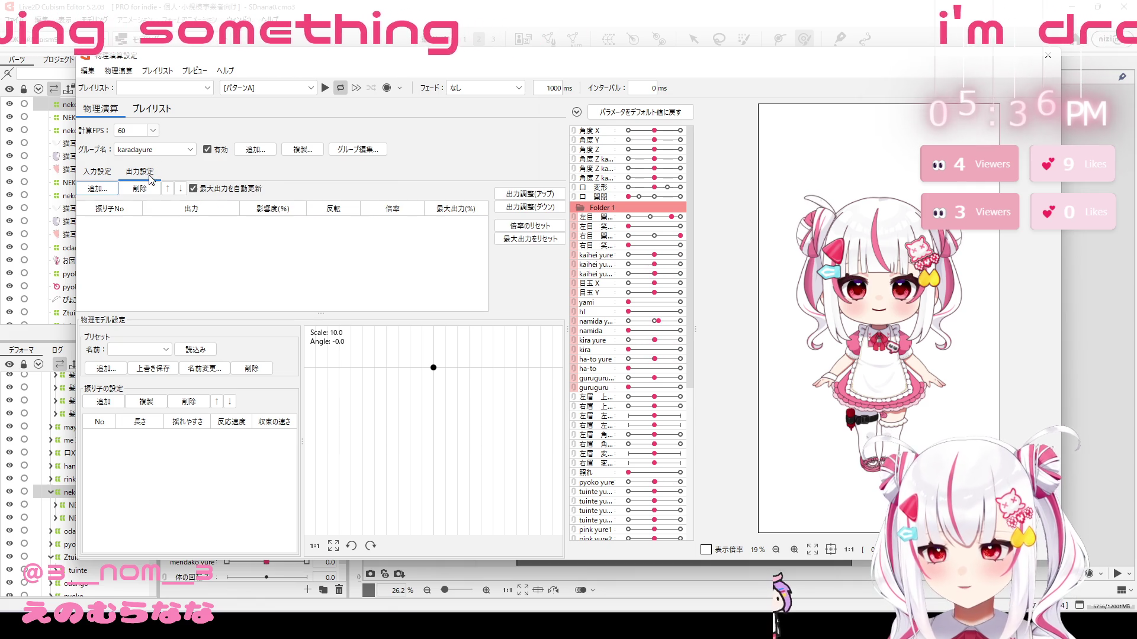
{"action": "left_click", "coordinate": [98, 189]}
{"action": "left_click", "coordinate": [668, 325]}
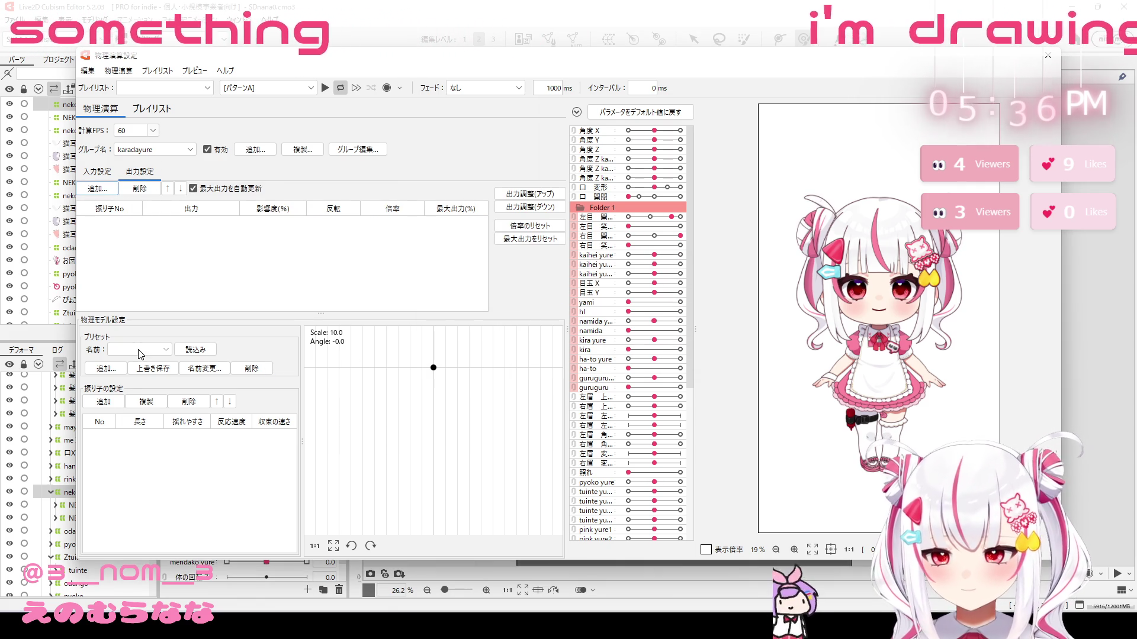
{"action": "left_click", "coordinate": [165, 349]}
{"action": "left_click", "coordinate": [135, 410]}
Step: Load the three-pendulum preset and tick the kamiyure and maegami yure outputs
{"action": "left_click", "coordinate": [195, 349]}
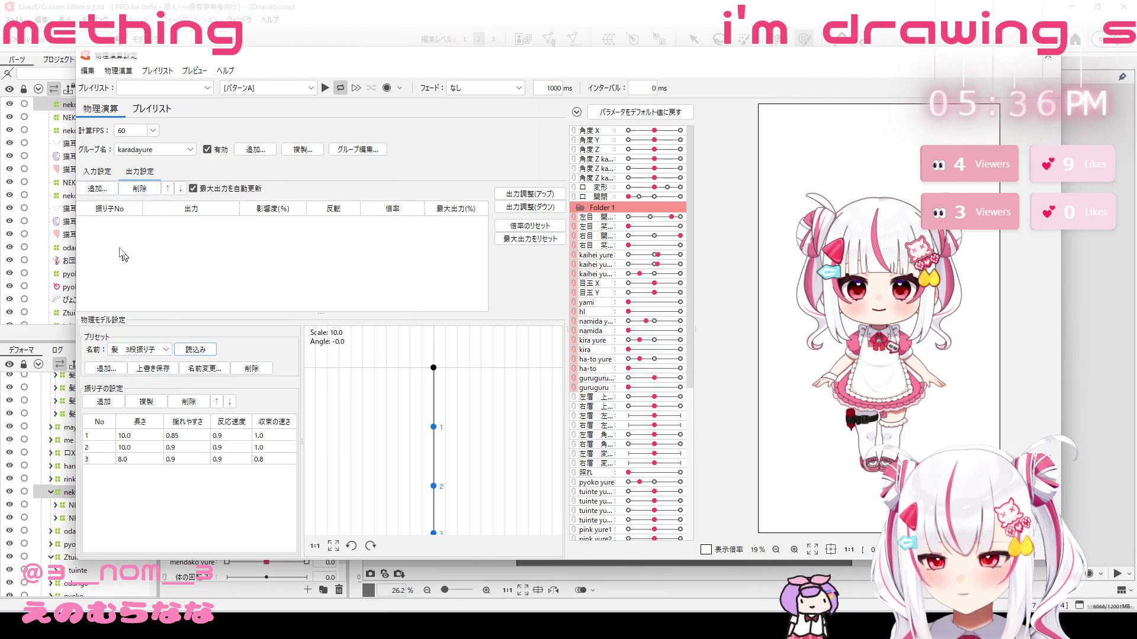
{"action": "left_click", "coordinate": [98, 188]}
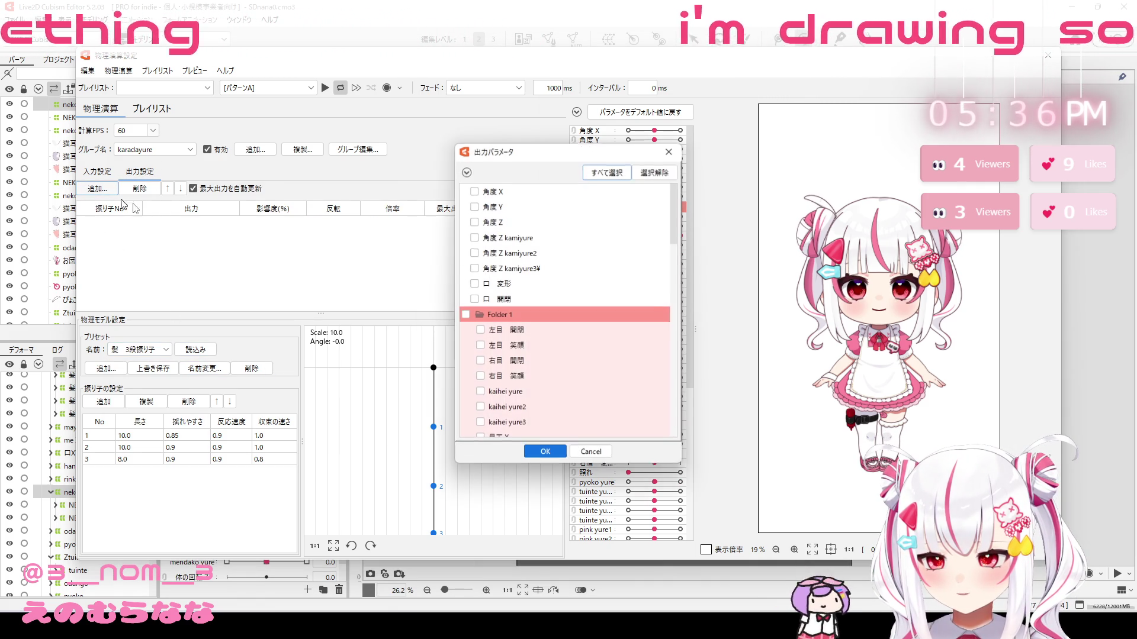
{"action": "left_click", "coordinate": [474, 238]}
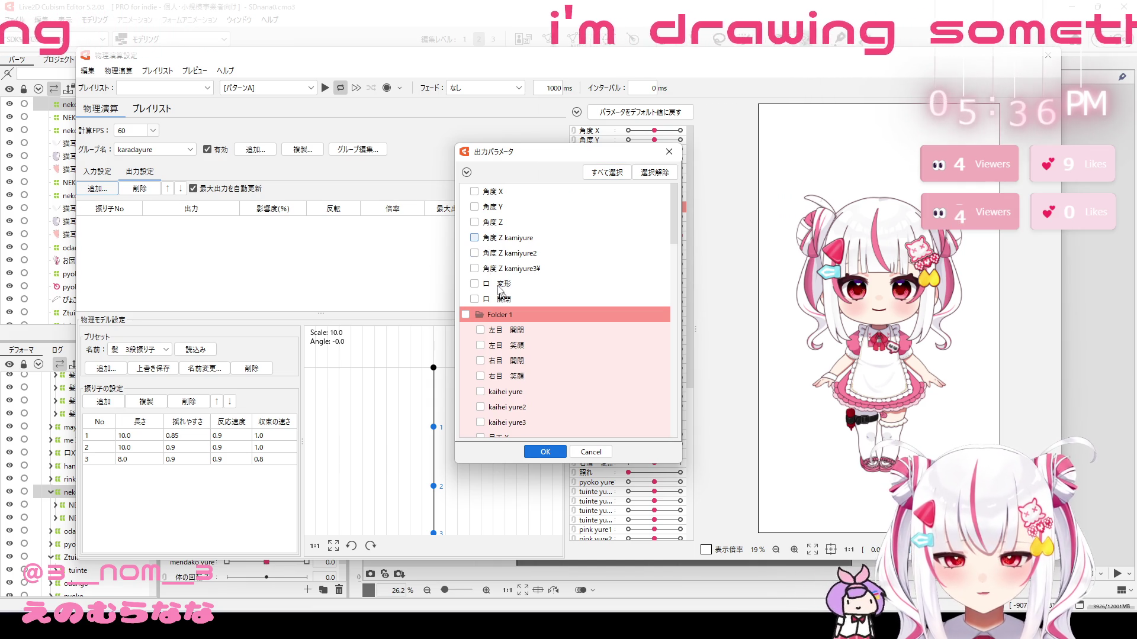
{"action": "scroll", "coordinate": [494, 272], "scroll_direction": "down", "scroll_amount": 8}
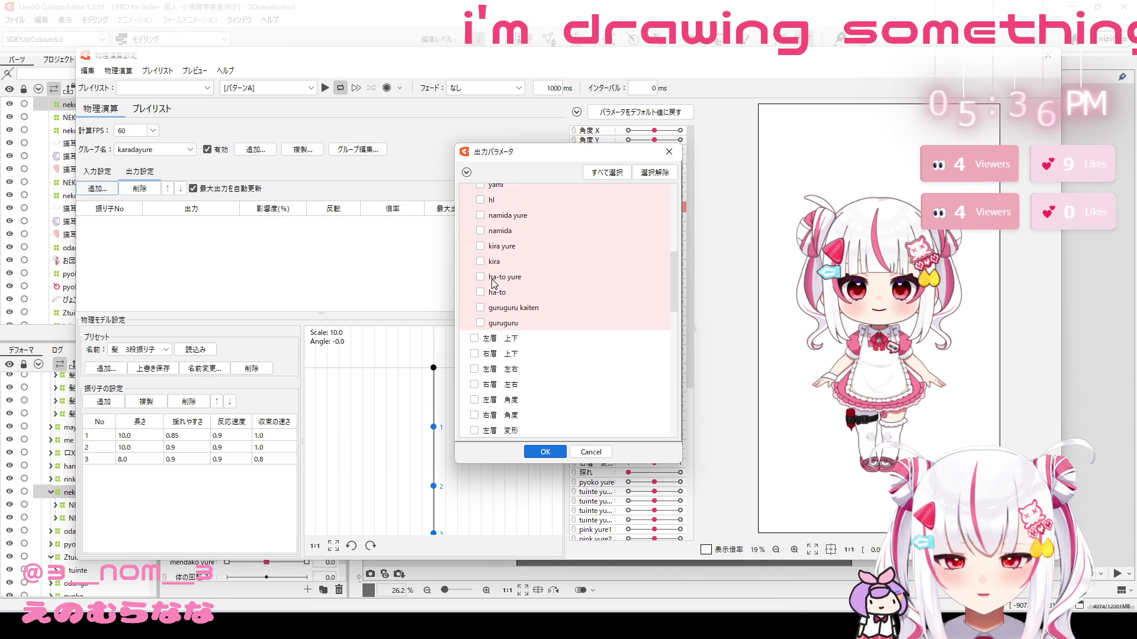
{"action": "scroll", "coordinate": [492, 265], "scroll_direction": "down", "scroll_amount": 5}
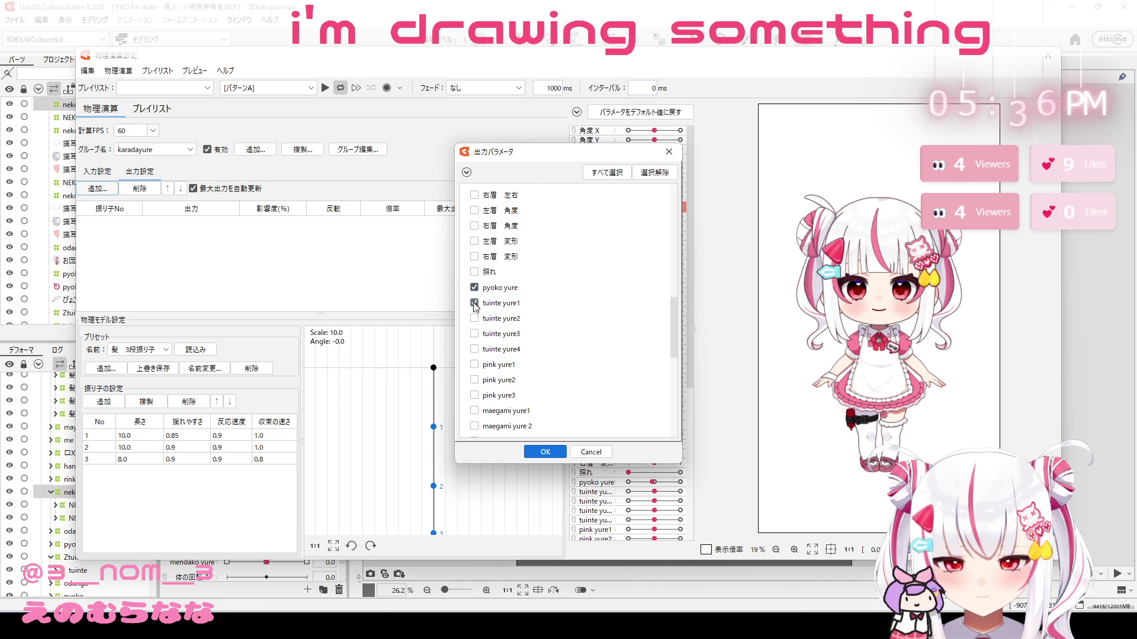
{"action": "left_click", "coordinate": [474, 410]}
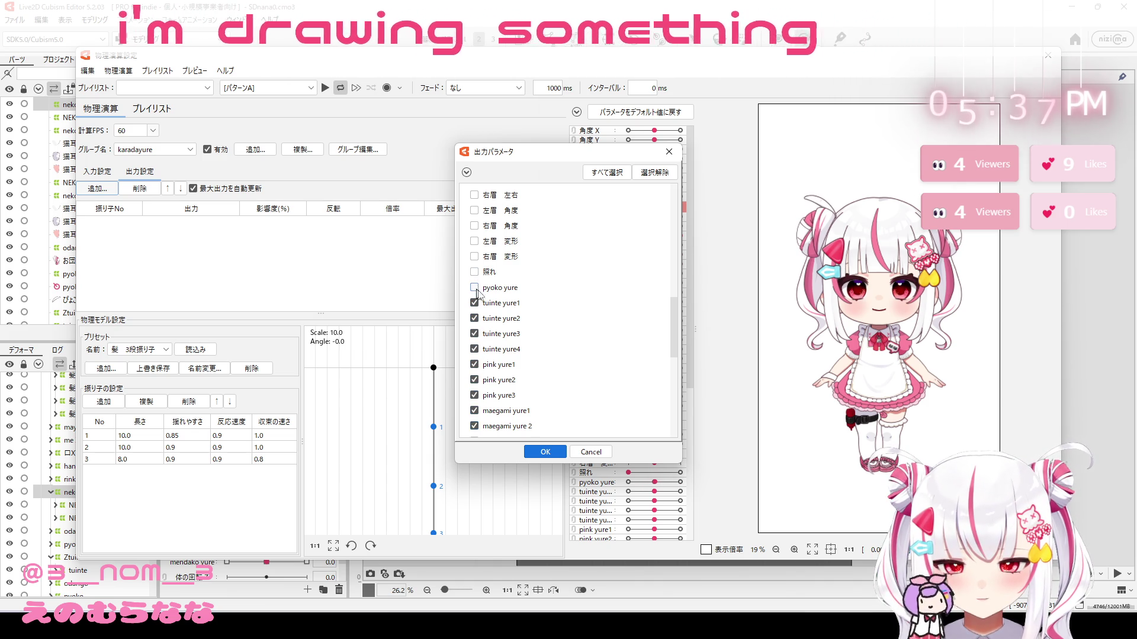
Step: Tick huku, eri and both ribon yure outputs, confirm, and preview the sway
{"action": "scroll", "coordinate": [478, 302], "scroll_direction": "down", "scroll_amount": 2}
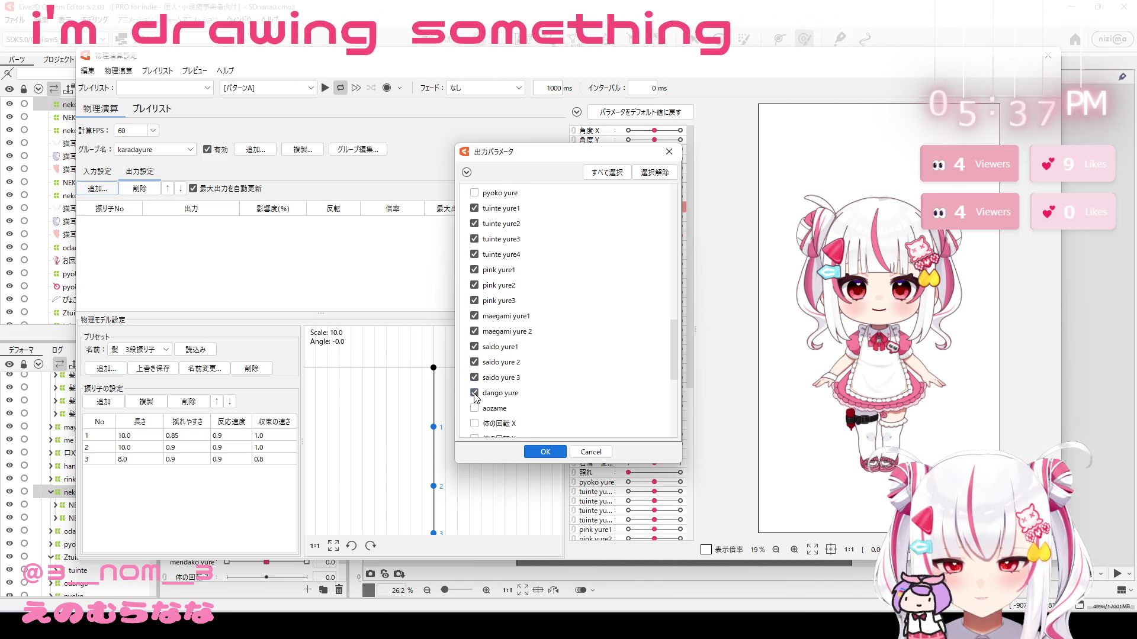
{"action": "scroll", "coordinate": [475, 385], "scroll_direction": "down", "scroll_amount": 3}
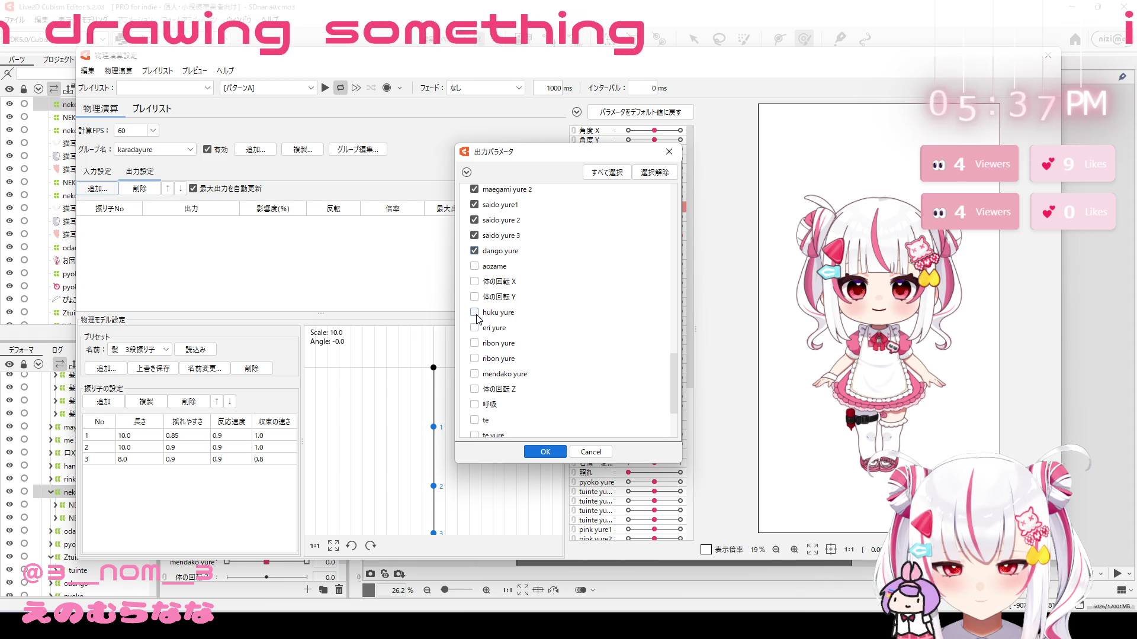
{"action": "left_click", "coordinate": [475, 313]}
{"action": "left_click", "coordinate": [475, 328]}
{"action": "left_click", "coordinate": [474, 343]}
{"action": "left_click", "coordinate": [475, 359]}
{"action": "scroll", "coordinate": [479, 393], "scroll_direction": "down", "scroll_amount": 1}
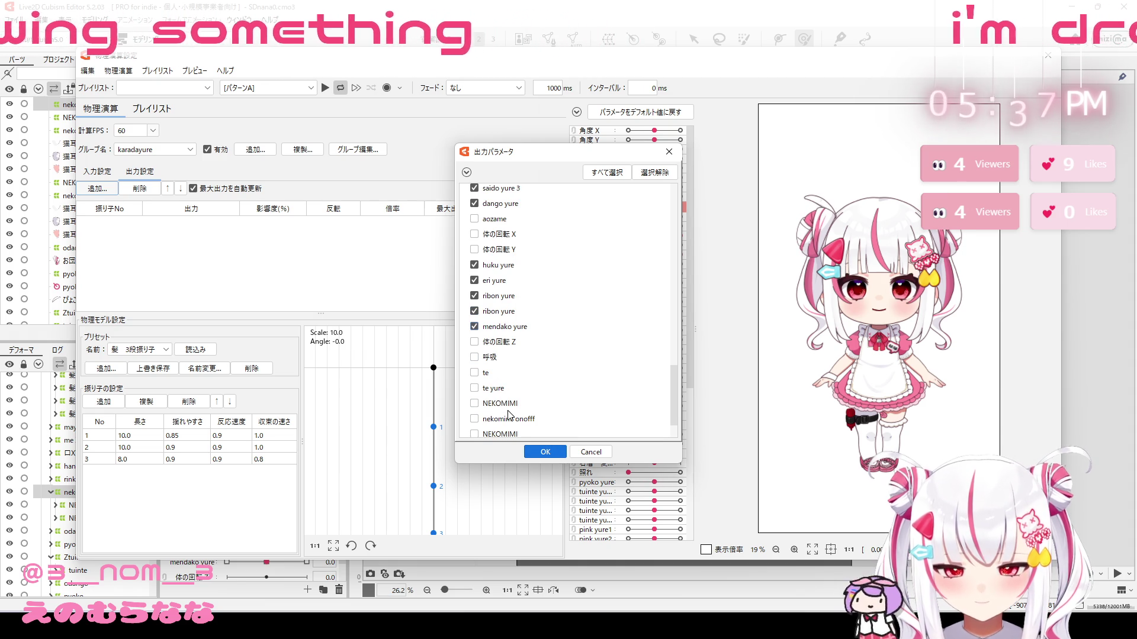
{"action": "left_click", "coordinate": [536, 453]}
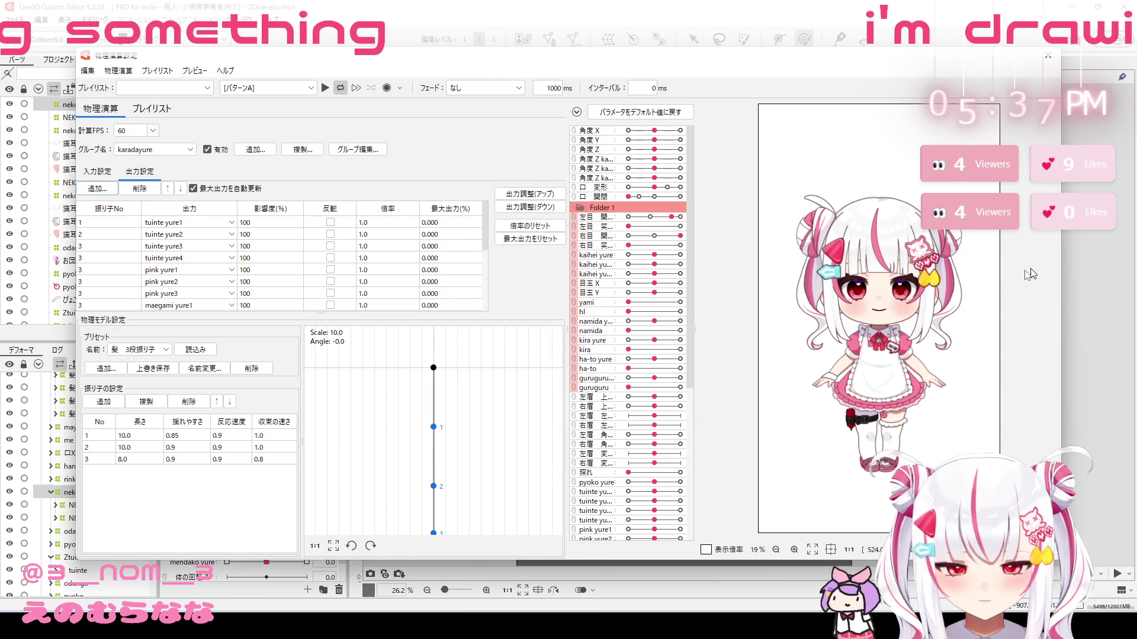
{"action": "left_click_drag", "start_coordinate": [843, 339], "coordinate": [872, 298]}
Step: Set 体の回転 Y to Mouse Right Y in cursor-follow settings, test it, then close physics
{"action": "left_click", "coordinate": [194, 71]}
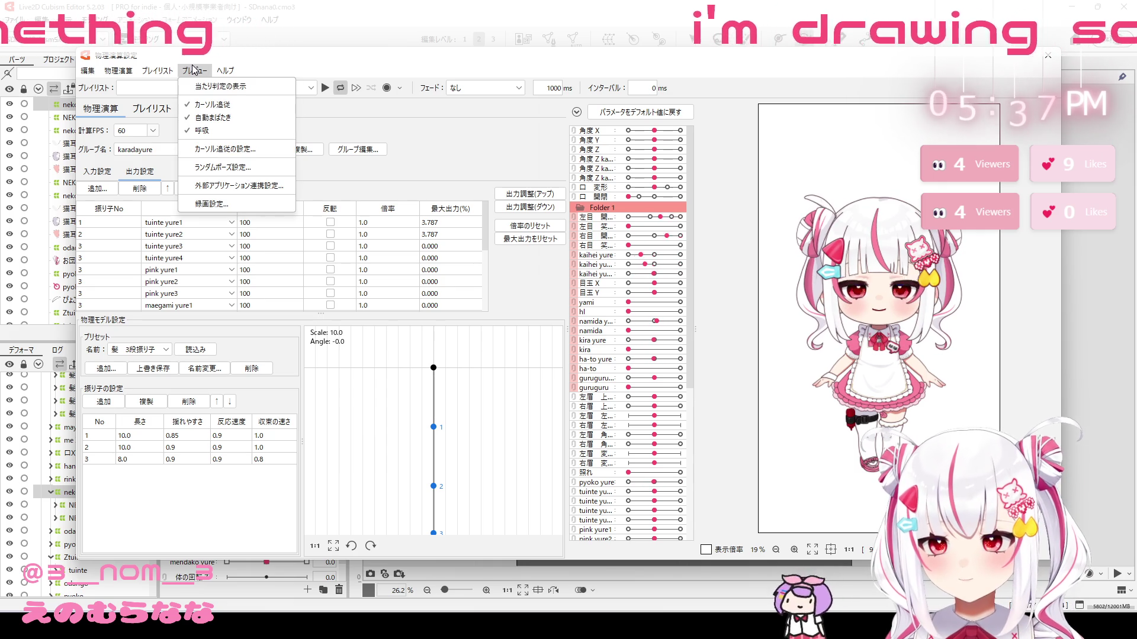
{"action": "left_click", "coordinate": [222, 148]}
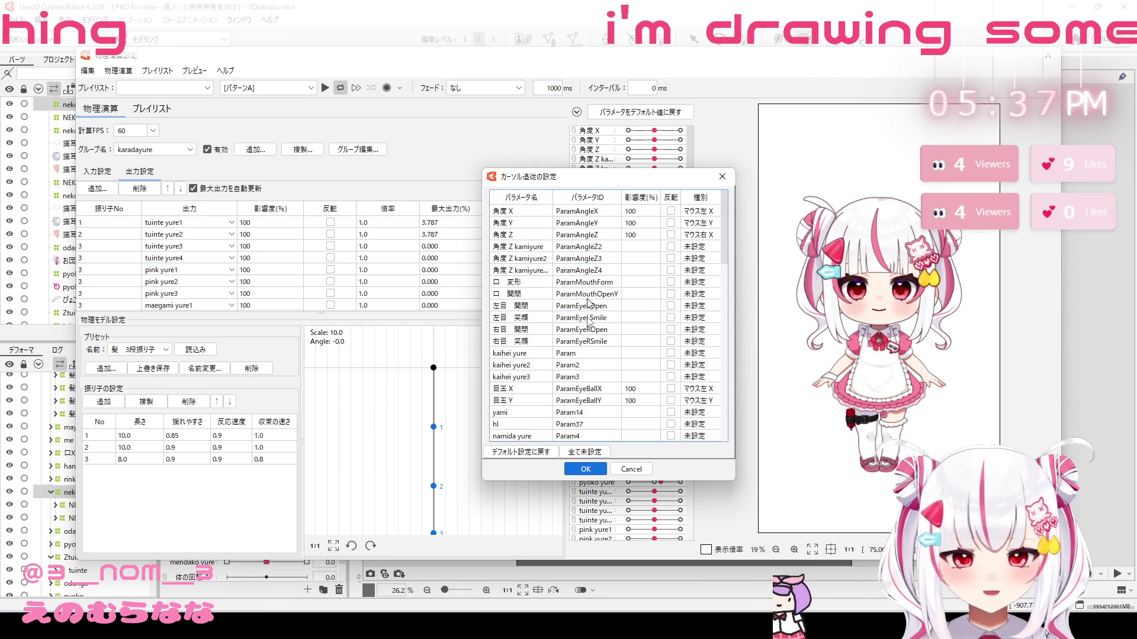
{"action": "scroll", "coordinate": [587, 359], "scroll_direction": "down", "scroll_amount": 4}
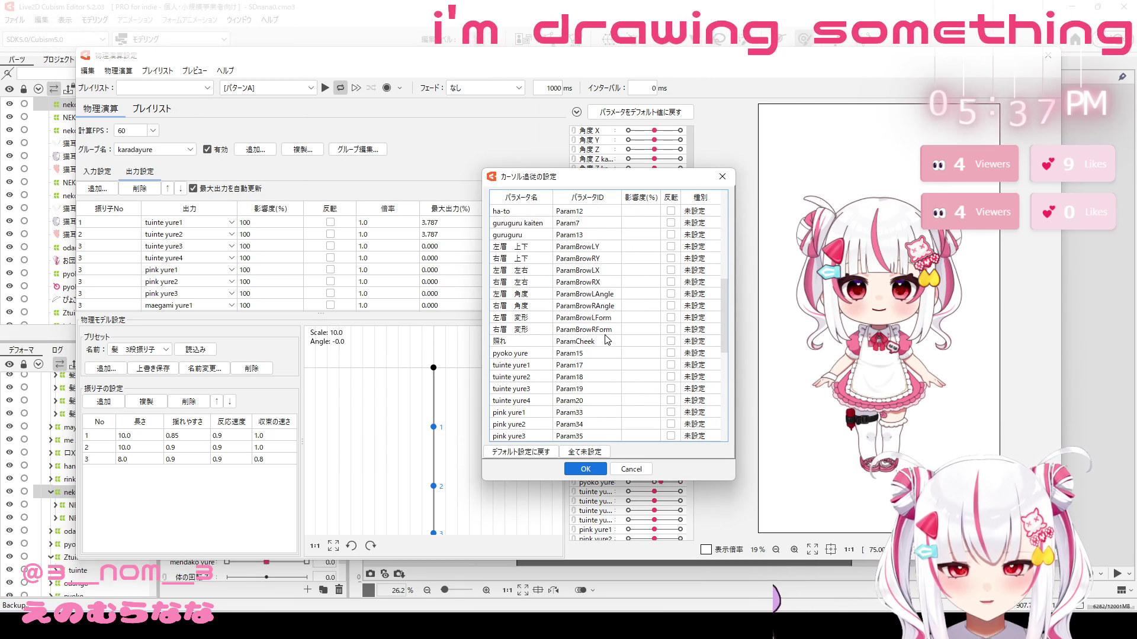
{"action": "scroll", "coordinate": [607, 339], "scroll_direction": "down", "scroll_amount": 7}
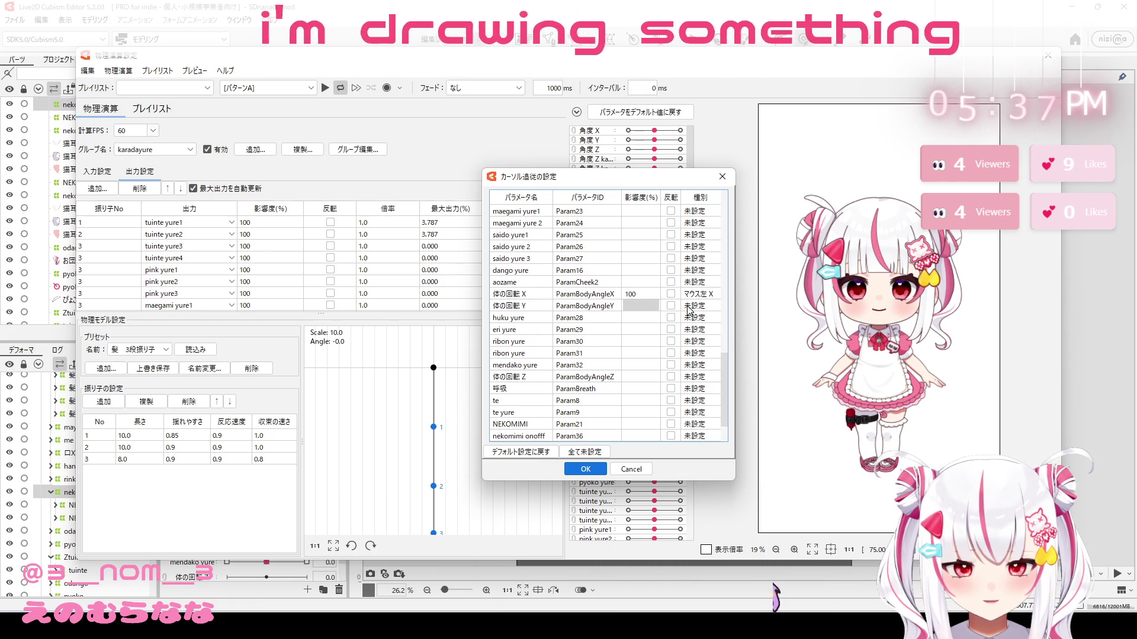
{"action": "left_click", "coordinate": [688, 309]}
{"action": "left_click", "coordinate": [701, 358]}
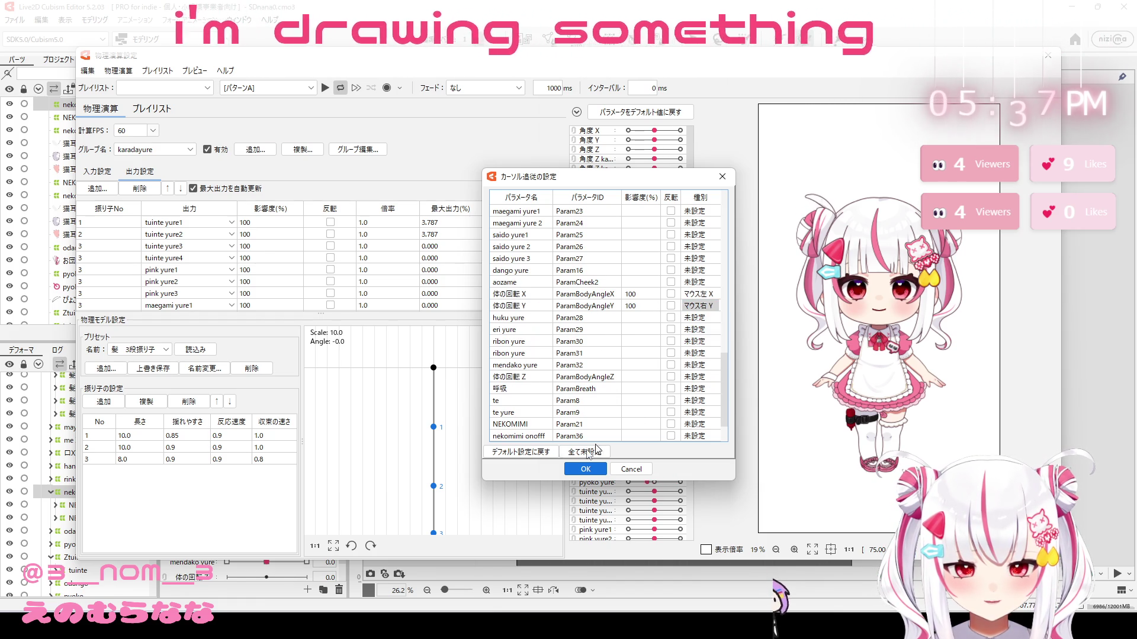
{"action": "left_click", "coordinate": [584, 470]}
{"action": "mouse_move", "coordinate": [833, 458]}
{"action": "left_mouse_down"}
{"action": "mouse_move", "coordinate": [845, 502]}
{"action": "mouse_move", "coordinate": [890, 349]}
{"action": "mouse_move", "coordinate": [794, 422]}
{"action": "left_mouse_up"}
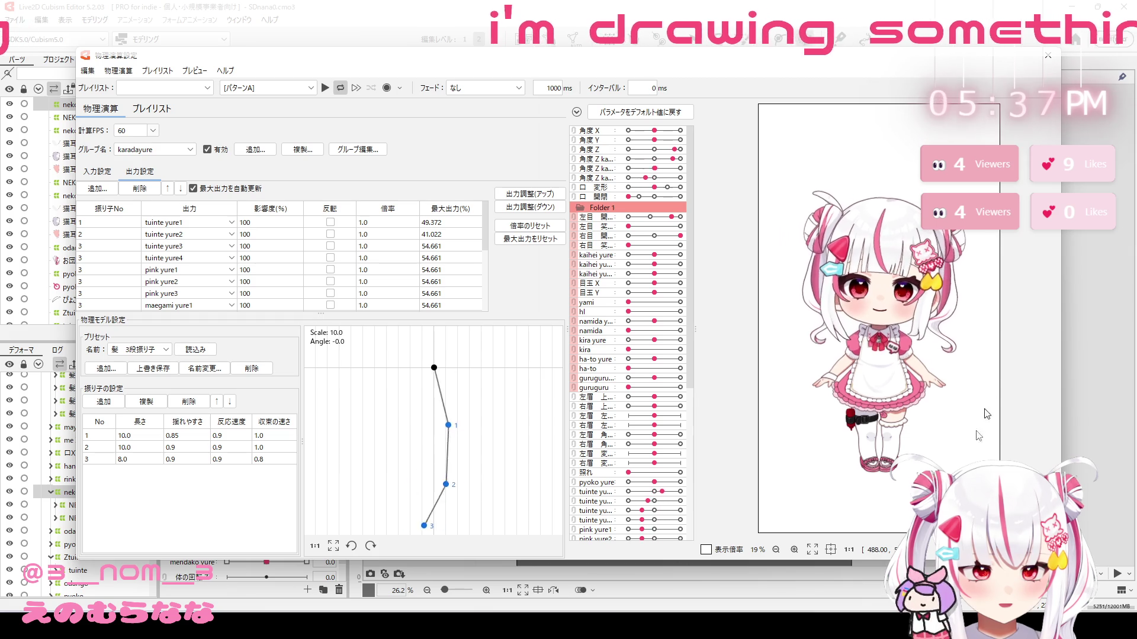
{"action": "left_click", "coordinate": [1045, 61]}
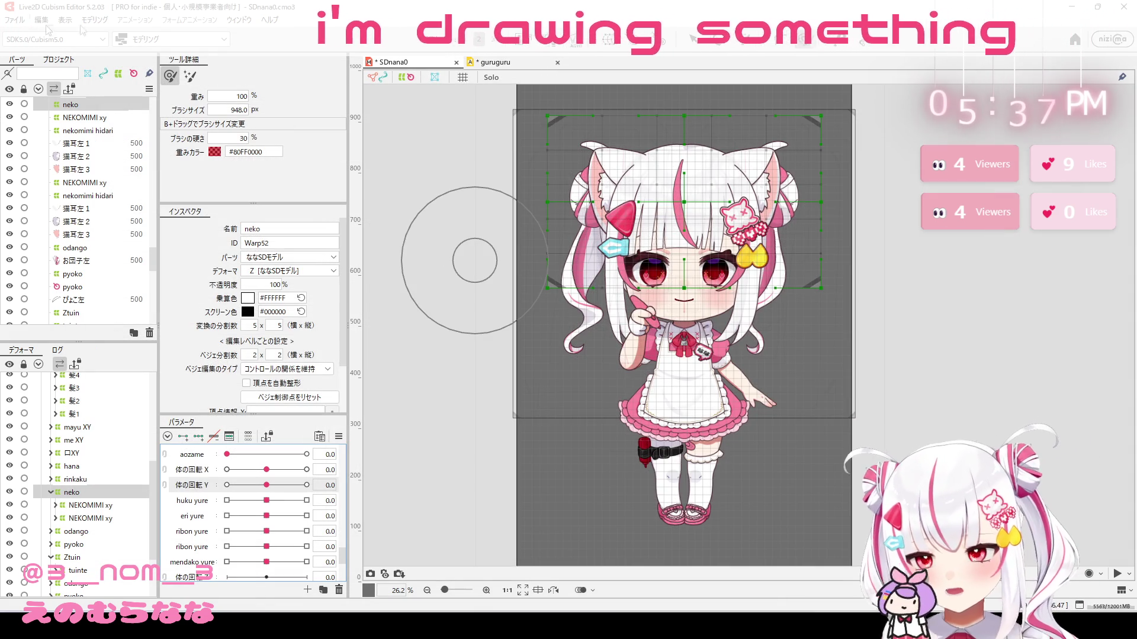
Step: Reopen Physics Settings from the Modeling menu and add a group named tenoyure
{"action": "left_click", "coordinate": [15, 19]}
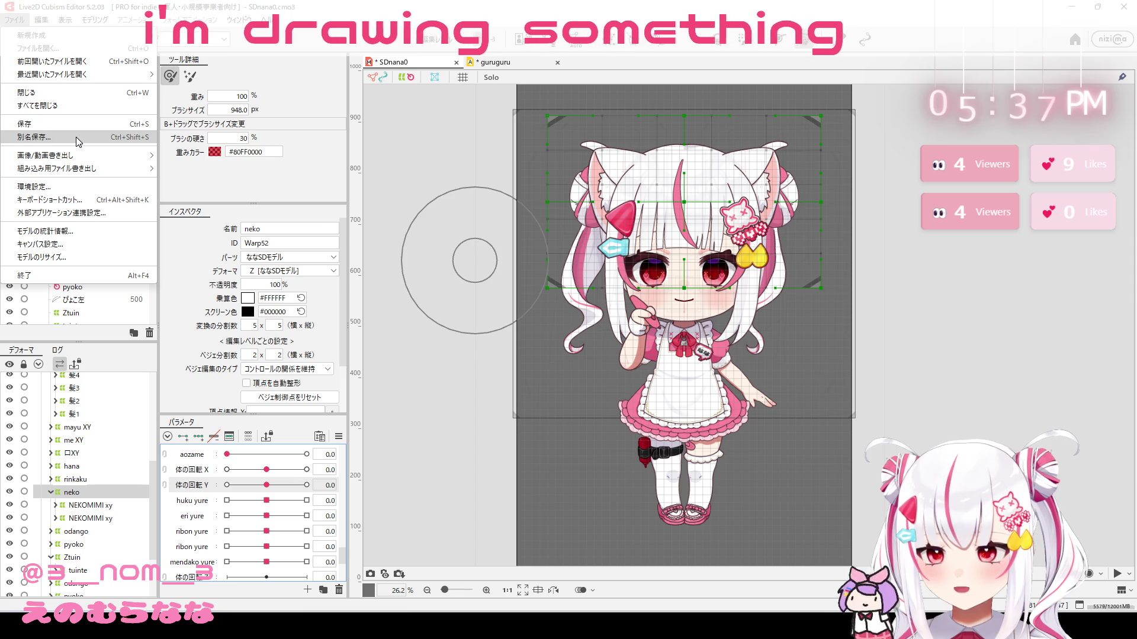
{"action": "mouse_move", "coordinate": [98, 28]}
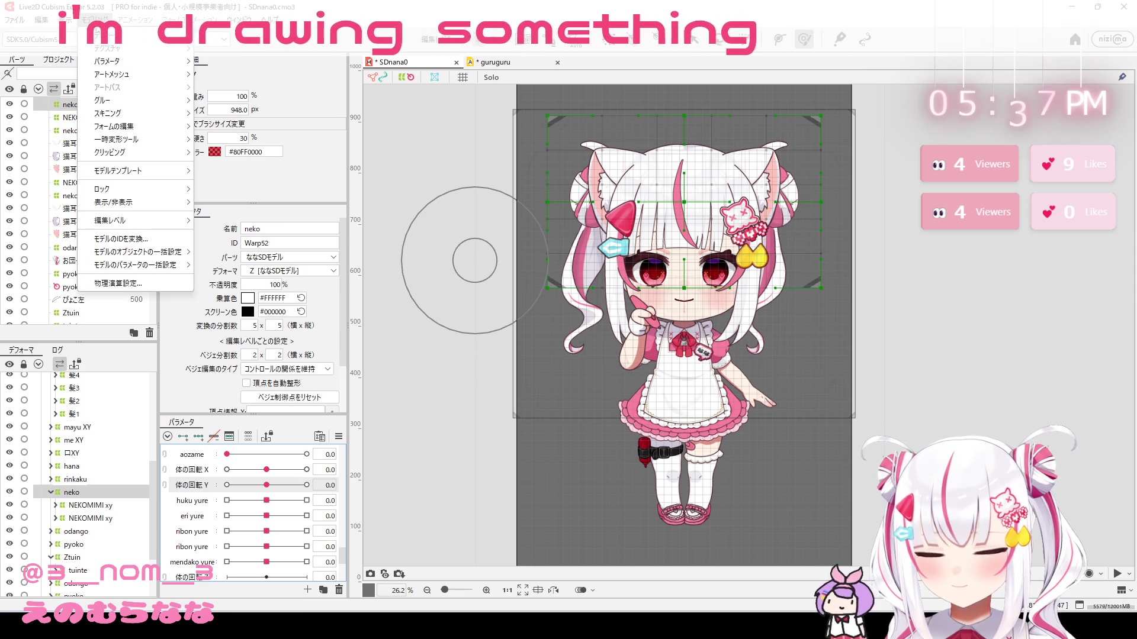
{"action": "left_click", "coordinate": [119, 283]}
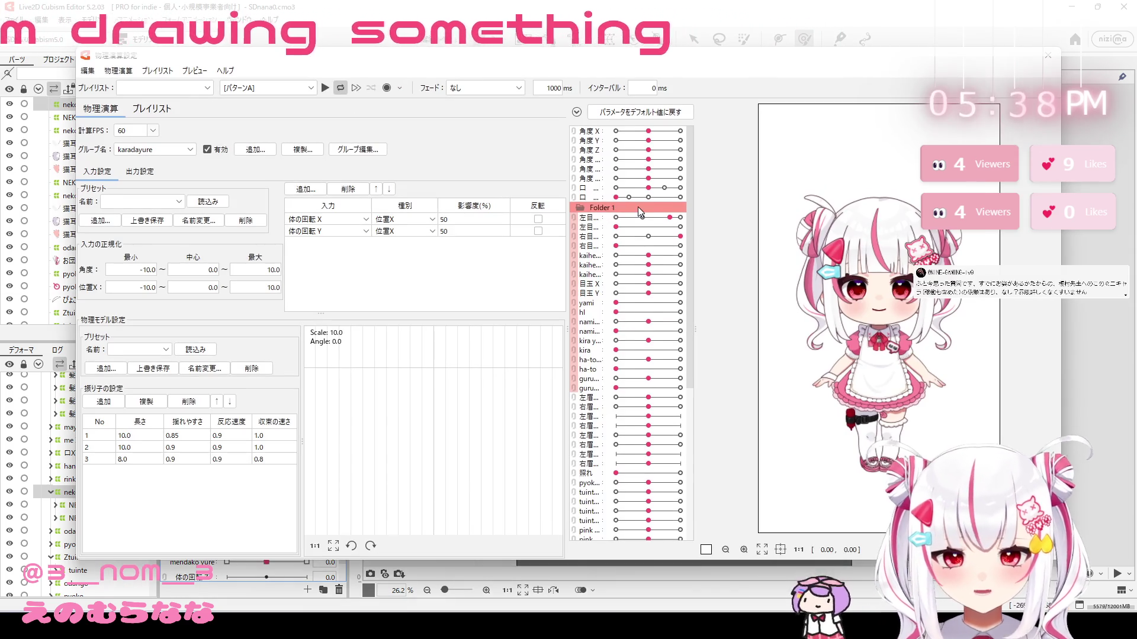
{"action": "left_click", "coordinate": [255, 149]}
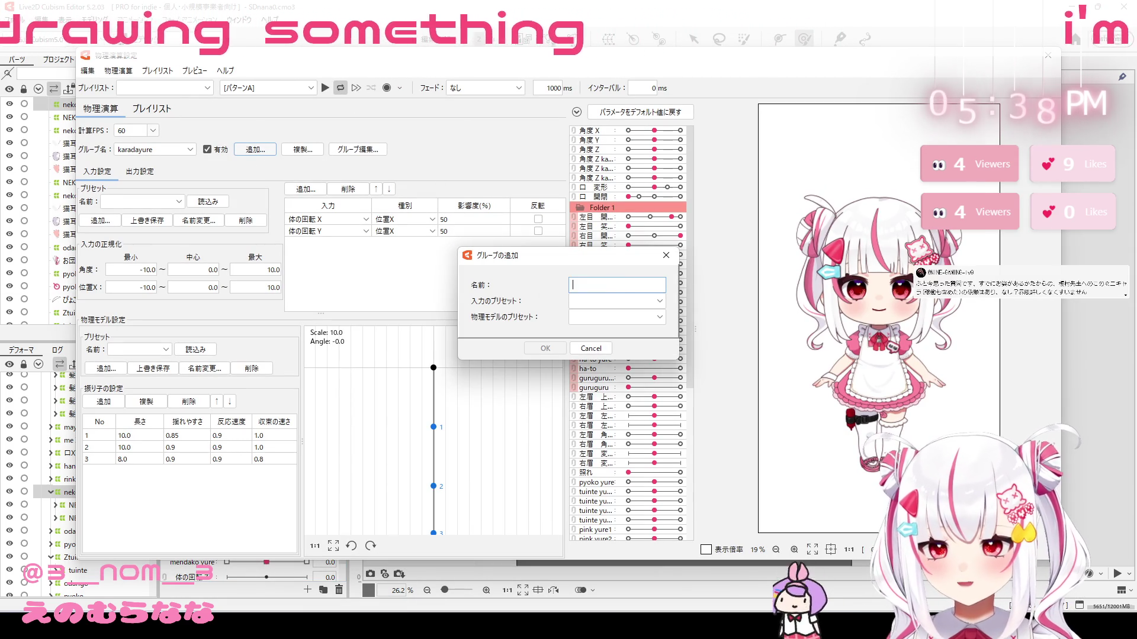
{"action": "type", "text": "te"}
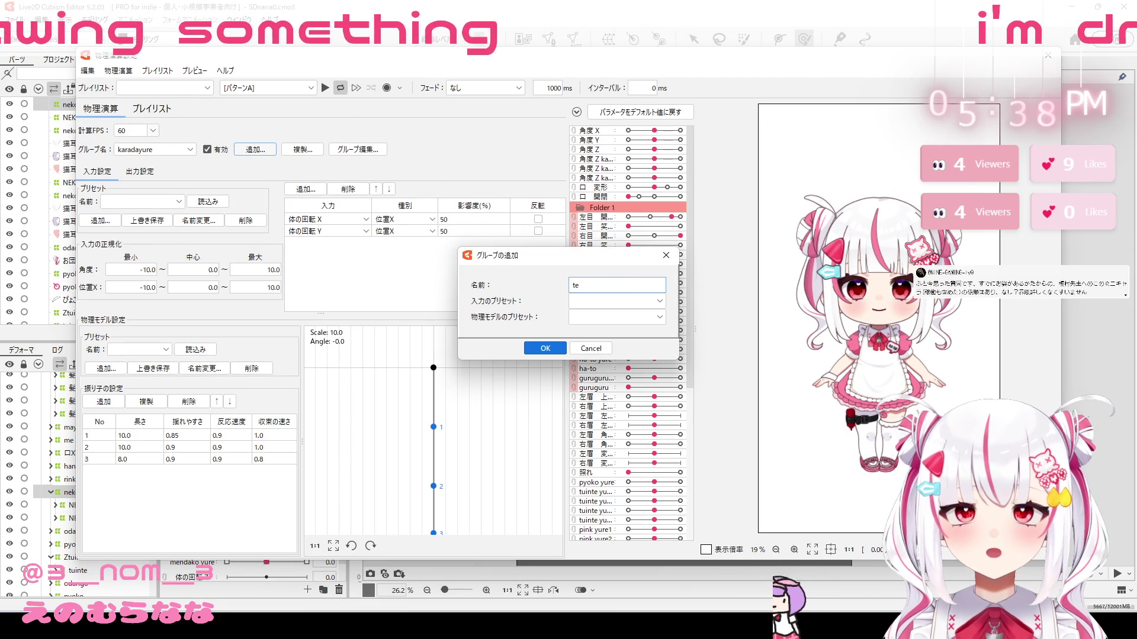
{"action": "type", "text": "e"}
{"action": "key", "text": "Return"}
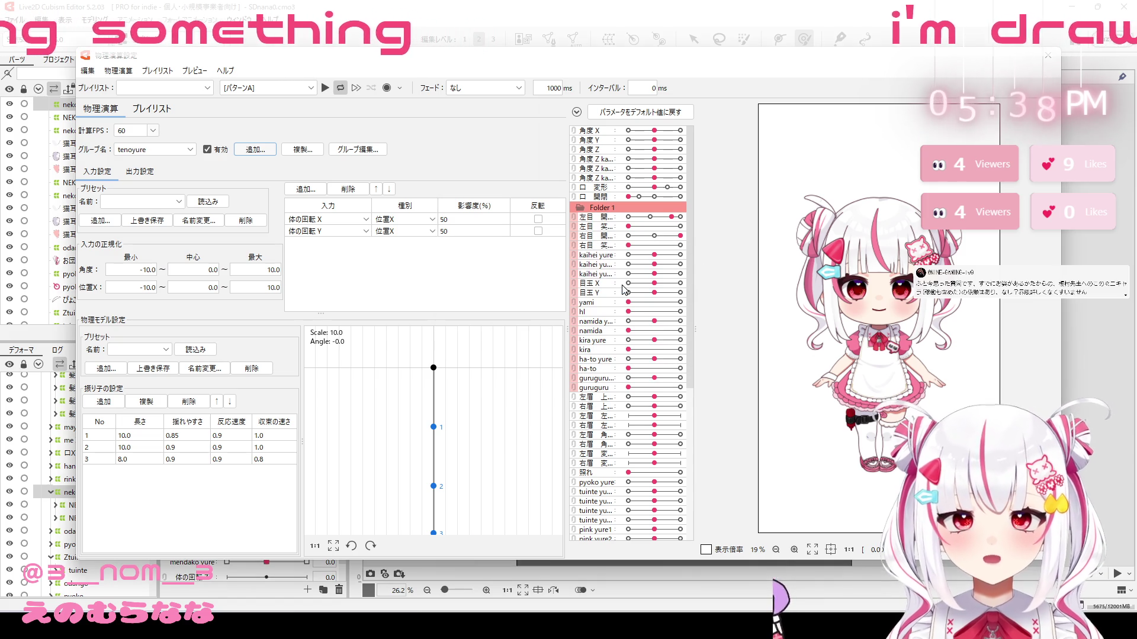
{"action": "left_click", "coordinate": [168, 202]}
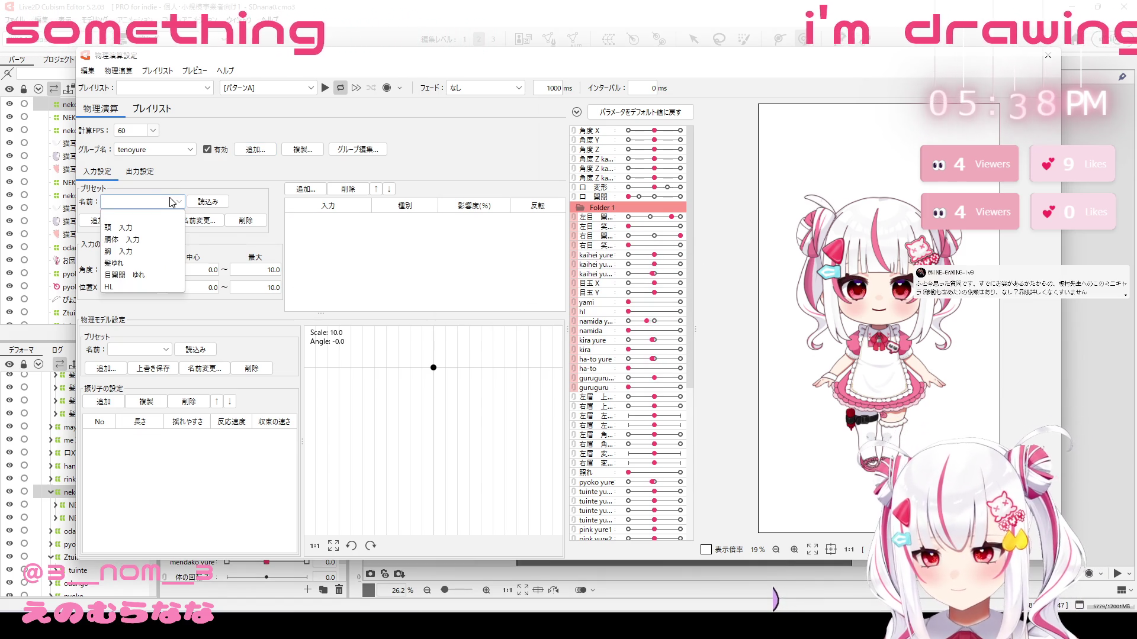
{"action": "left_click", "coordinate": [163, 202]}
Step: Open the Input Parameters dialog for the tenoyure group
{"action": "left_click", "coordinate": [309, 192]}
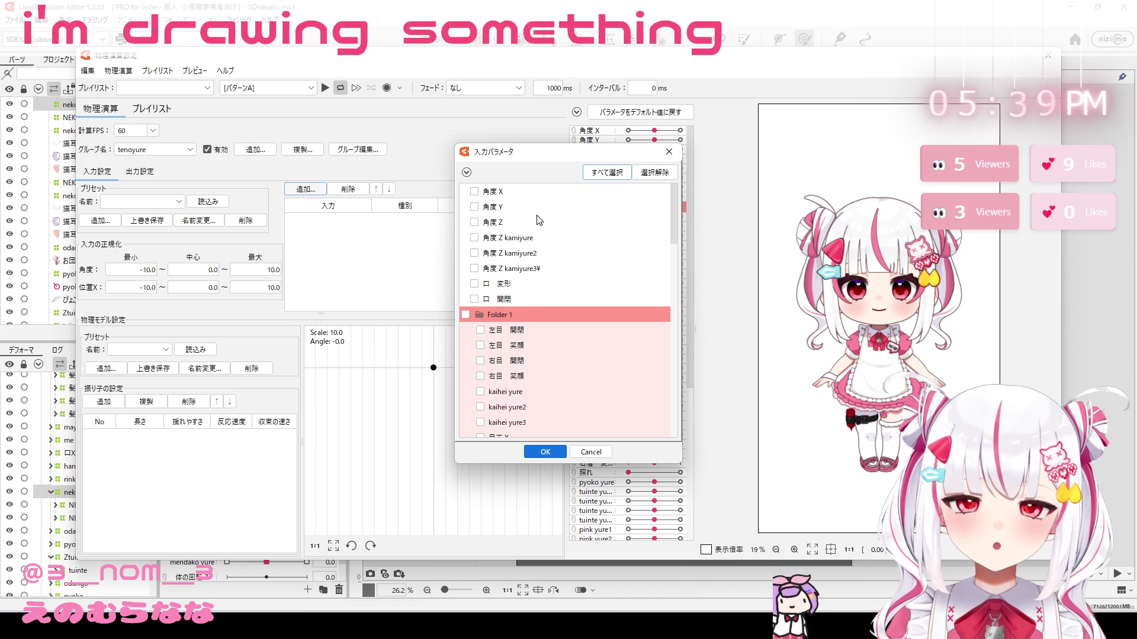
Step: Add 体の回転 X and Y as tenoyure inputs with 50% influence
{"action": "scroll", "coordinate": [566, 260], "scroll_direction": "down", "scroll_amount": 15}
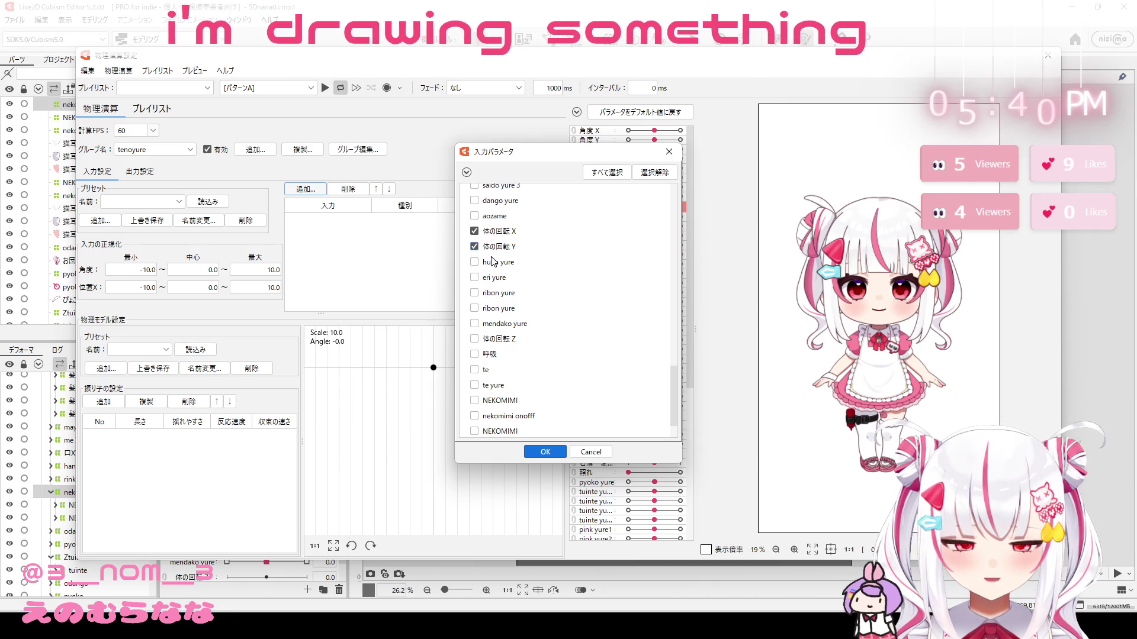
{"action": "left_click", "coordinate": [549, 453]}
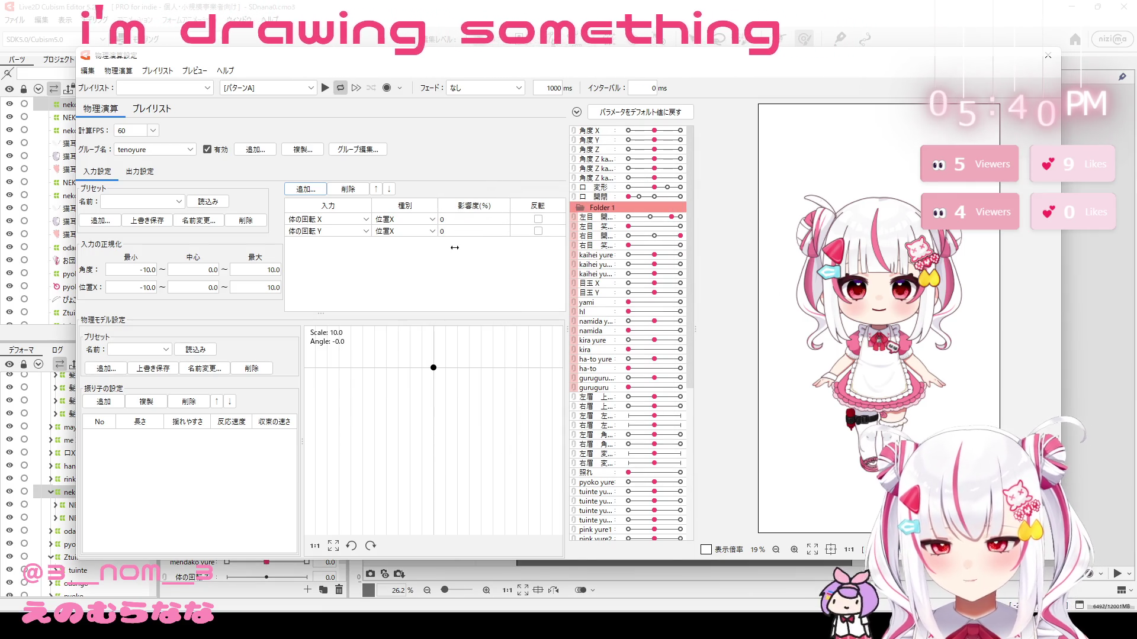
{"action": "double_click", "coordinate": [448, 220]}
{"action": "type", "text": "40"}
{"action": "key", "text": "Return"}
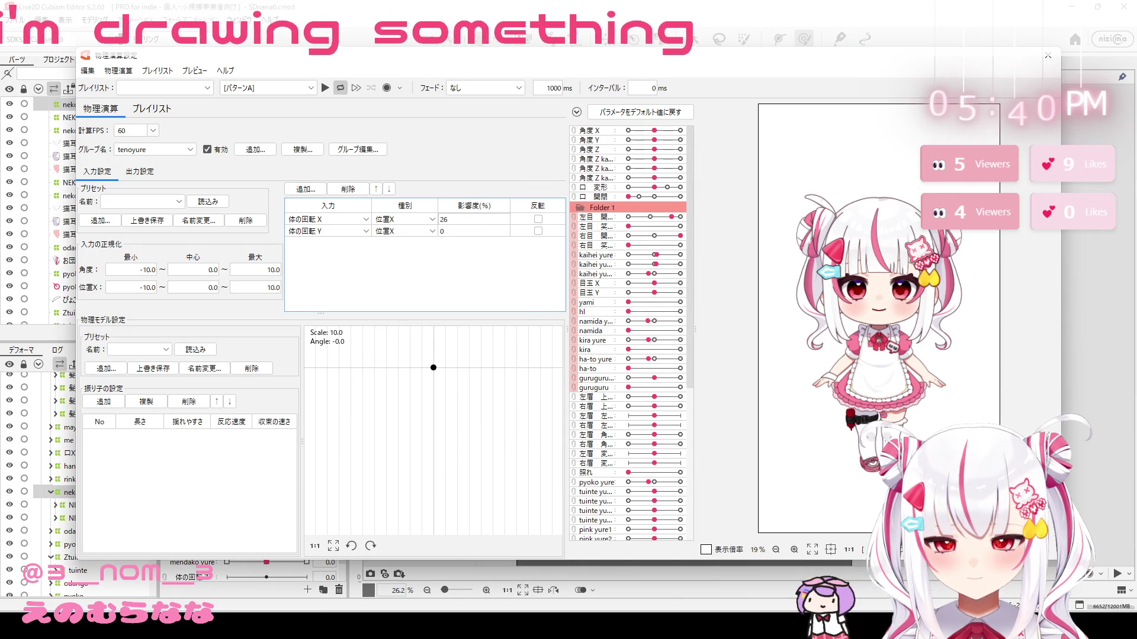
{"action": "type", "text": "50"}
{"action": "key", "text": "Return"}
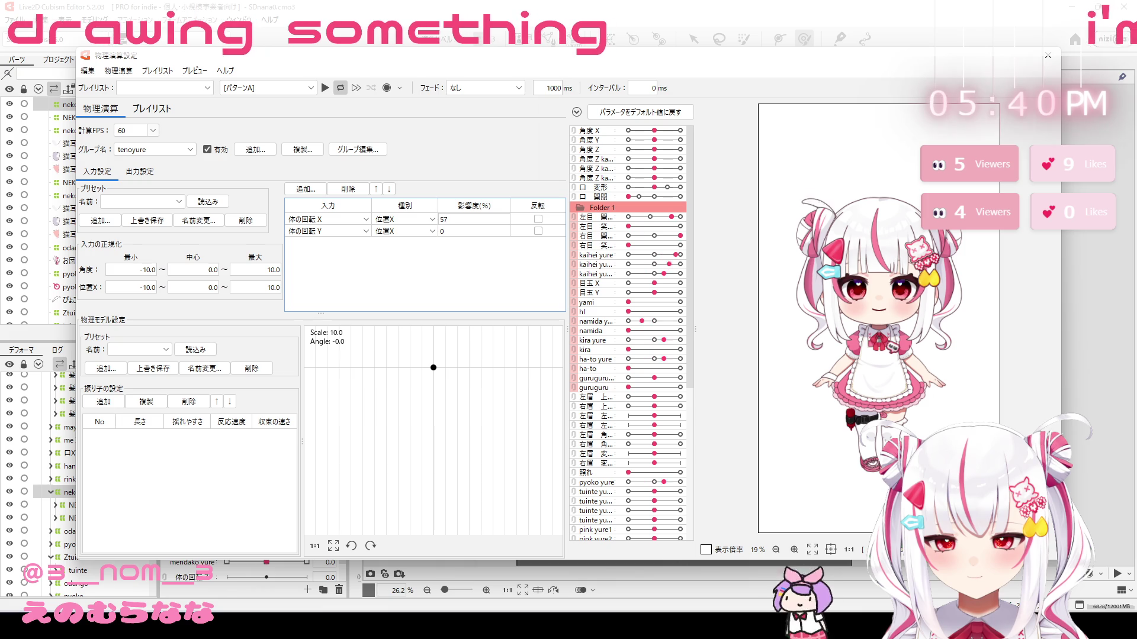
{"action": "left_click_drag", "start_coordinate": [448, 229], "coordinate": [465, 228]}
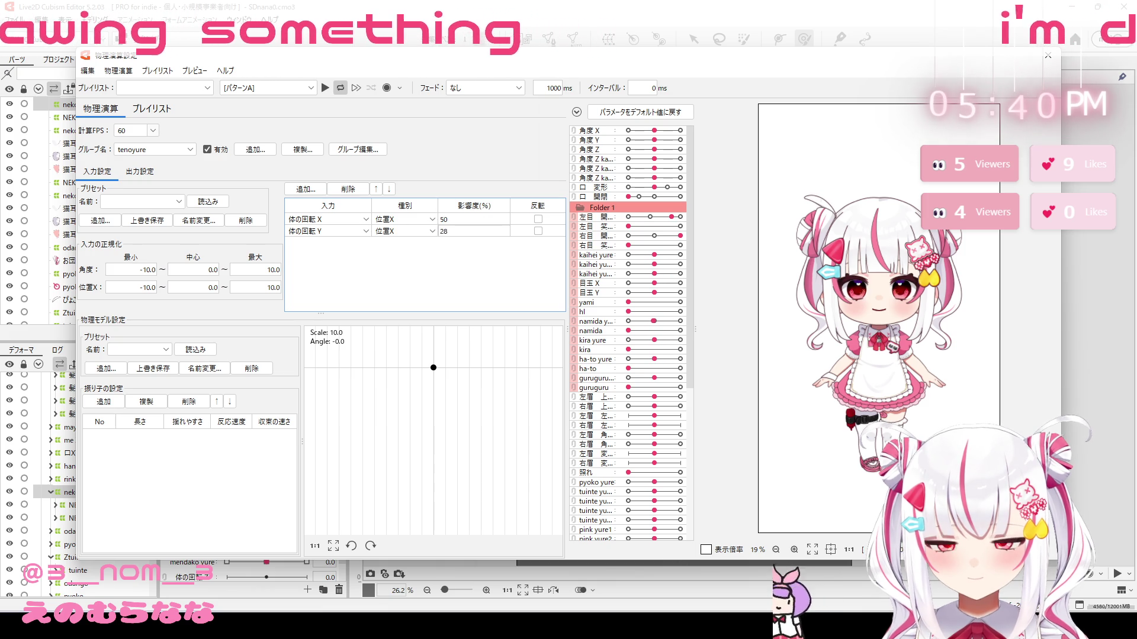
{"action": "type", "text": "50"}
Step: Add 角度 Z as an input with 100% influence
{"action": "left_click", "coordinate": [306, 189]}
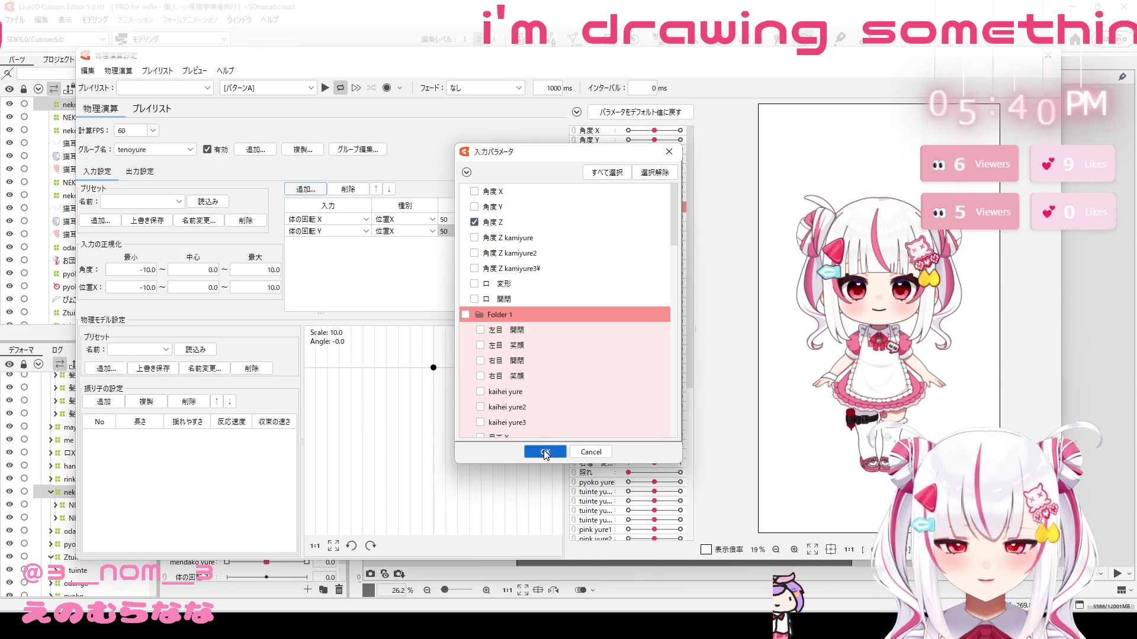
{"action": "left_click", "coordinate": [545, 452]}
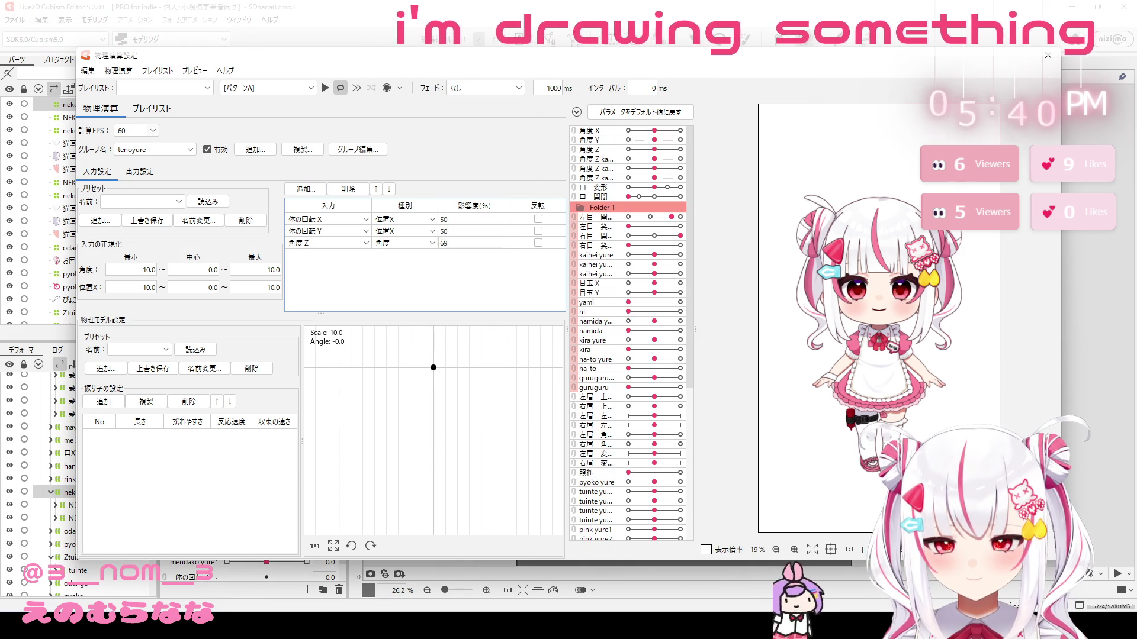
{"action": "double_click", "coordinate": [473, 242]}
{"action": "type", "text": "100"}
{"action": "key", "text": "Return"}
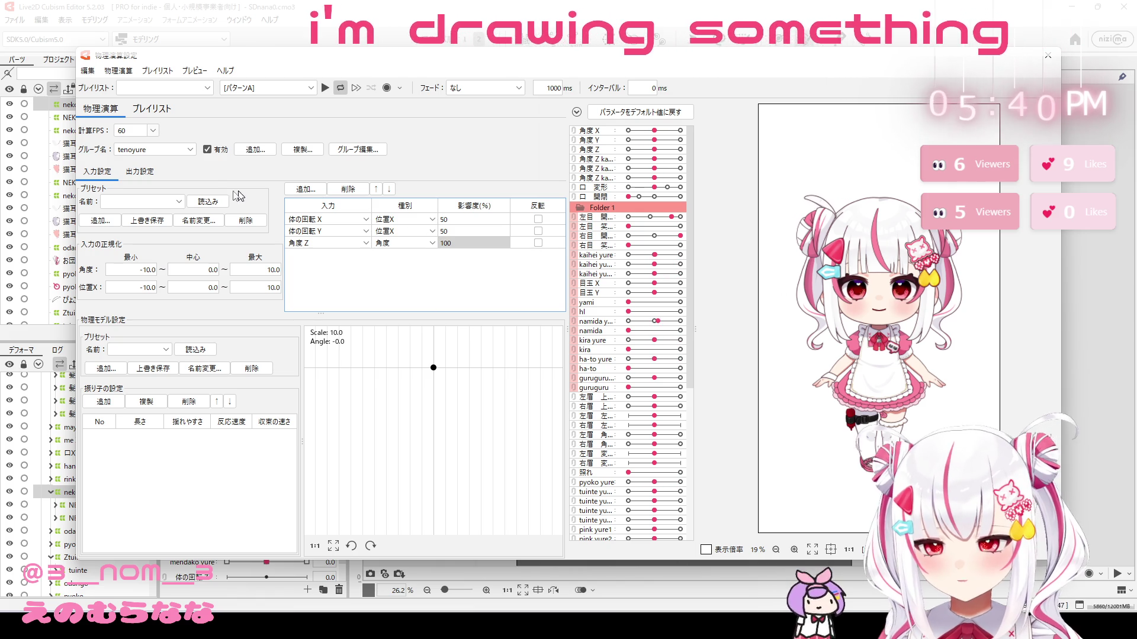
{"action": "left_click", "coordinate": [140, 171]}
Step: Load the 髪 3段振り子 pendulum preset for the tenoyure group
{"action": "left_click", "coordinate": [163, 349]}
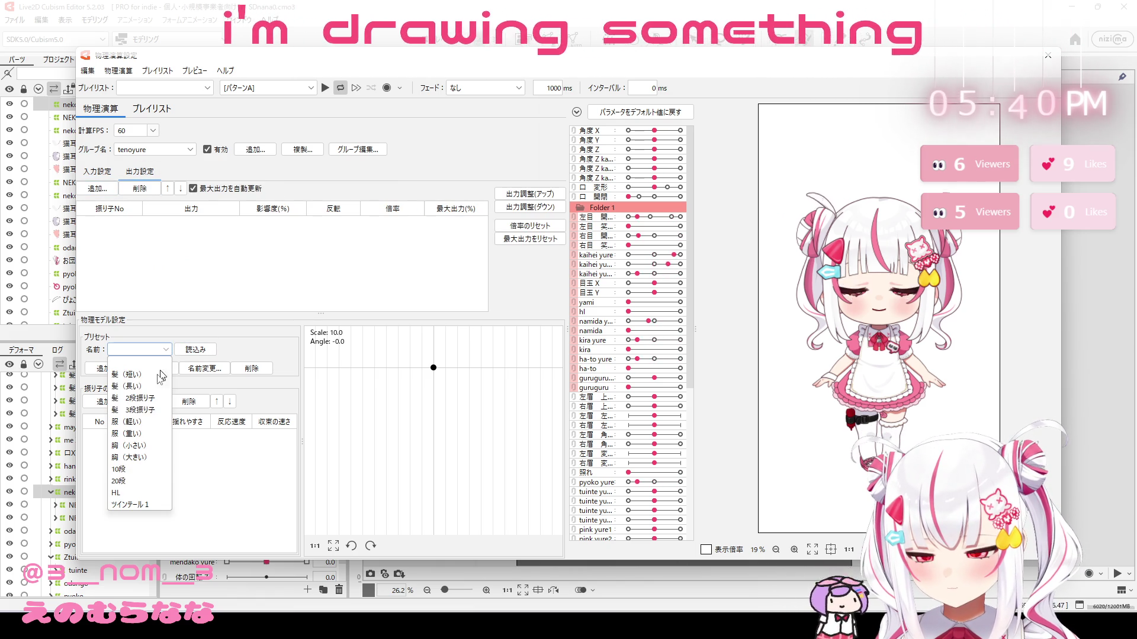
{"action": "left_click", "coordinate": [140, 409]}
{"action": "left_click", "coordinate": [196, 349]}
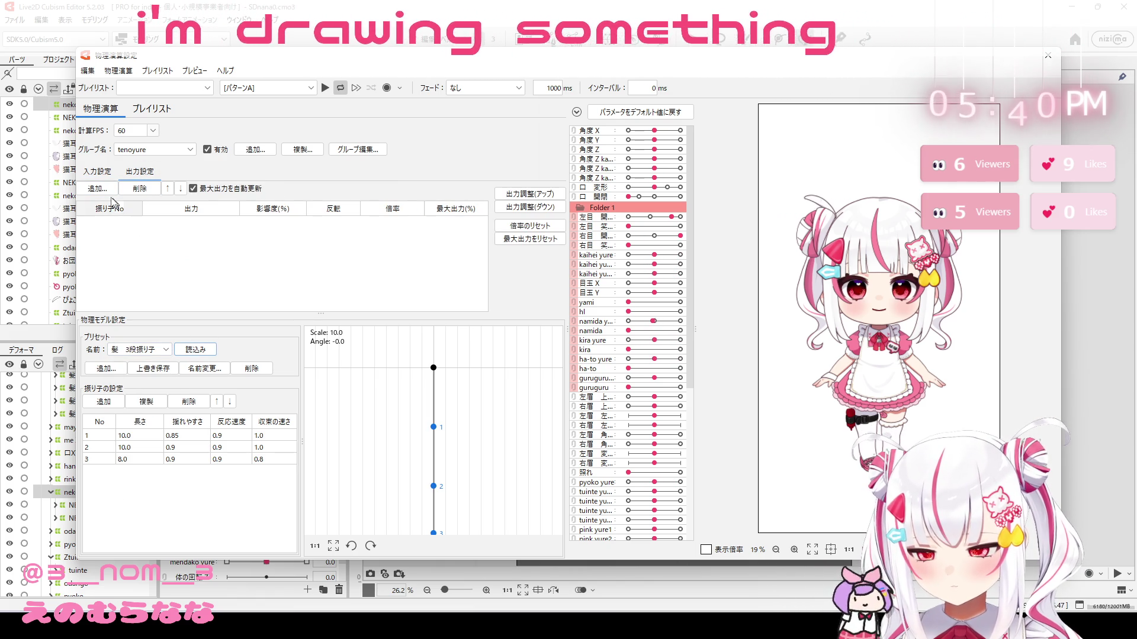
Step: Add te yure as the output parameter and preview the hand swing
{"action": "left_click", "coordinate": [110, 190]}
{"action": "scroll", "coordinate": [527, 319], "scroll_direction": "down", "scroll_amount": 10}
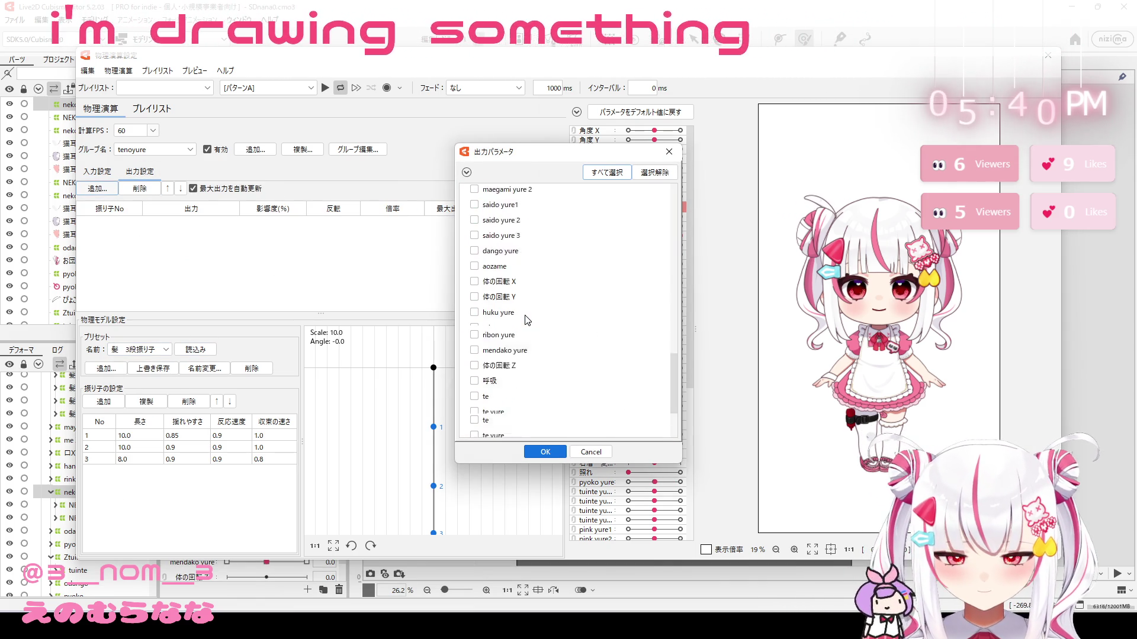
{"action": "scroll", "coordinate": [527, 320], "scroll_direction": "down", "scroll_amount": 3}
{"action": "left_click", "coordinate": [484, 342]}
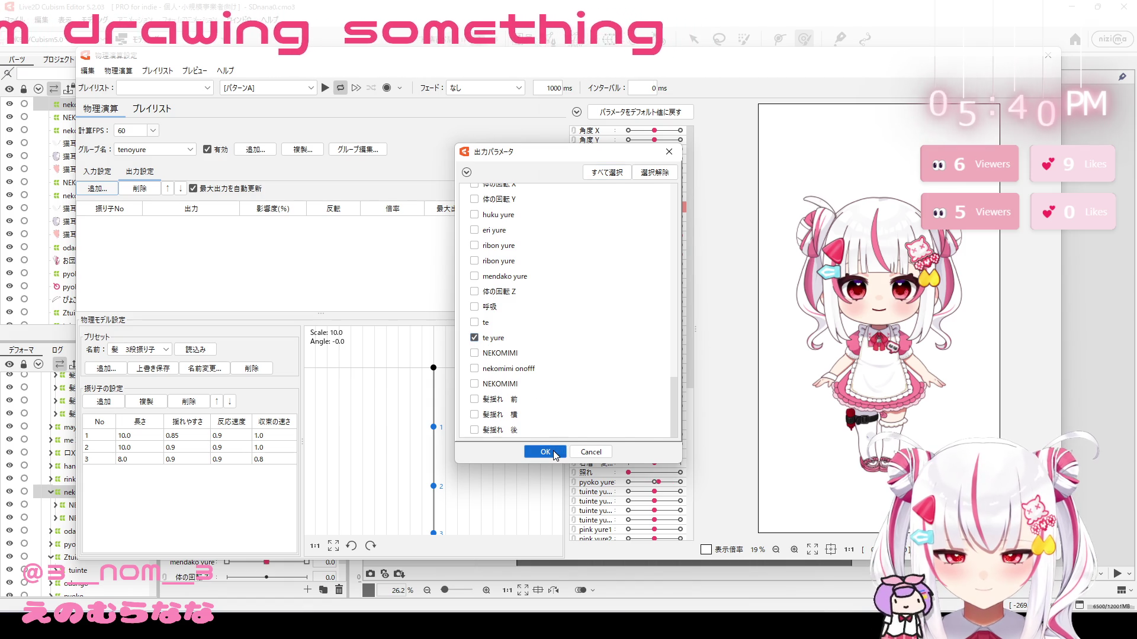
{"action": "left_click", "coordinate": [545, 453]}
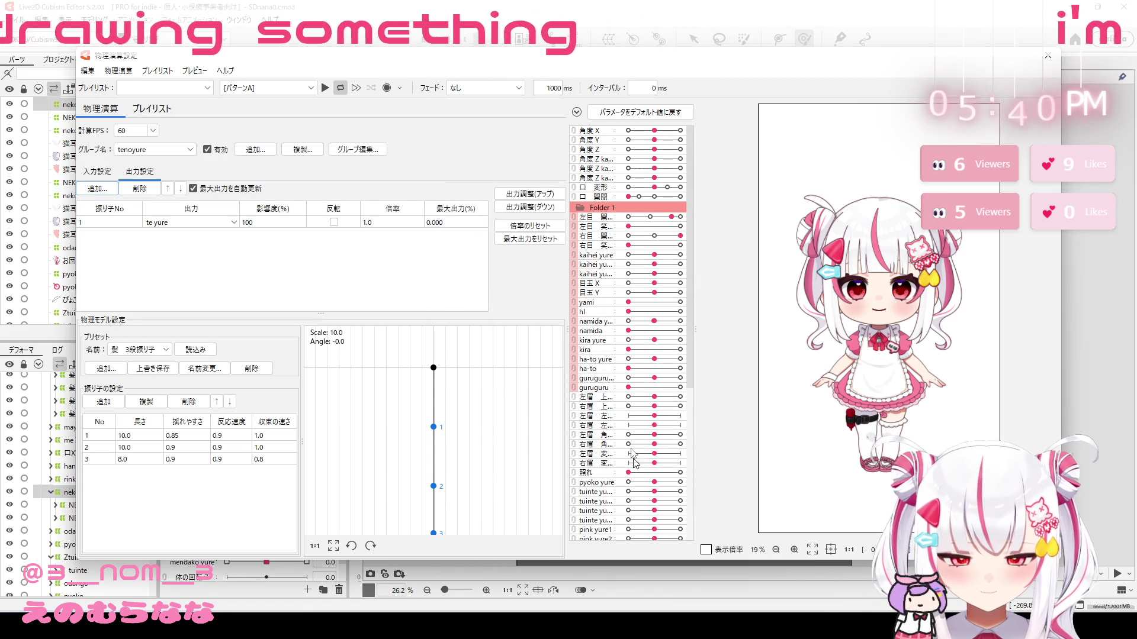
{"action": "scroll", "coordinate": [616, 368], "scroll_direction": "down", "scroll_amount": 7}
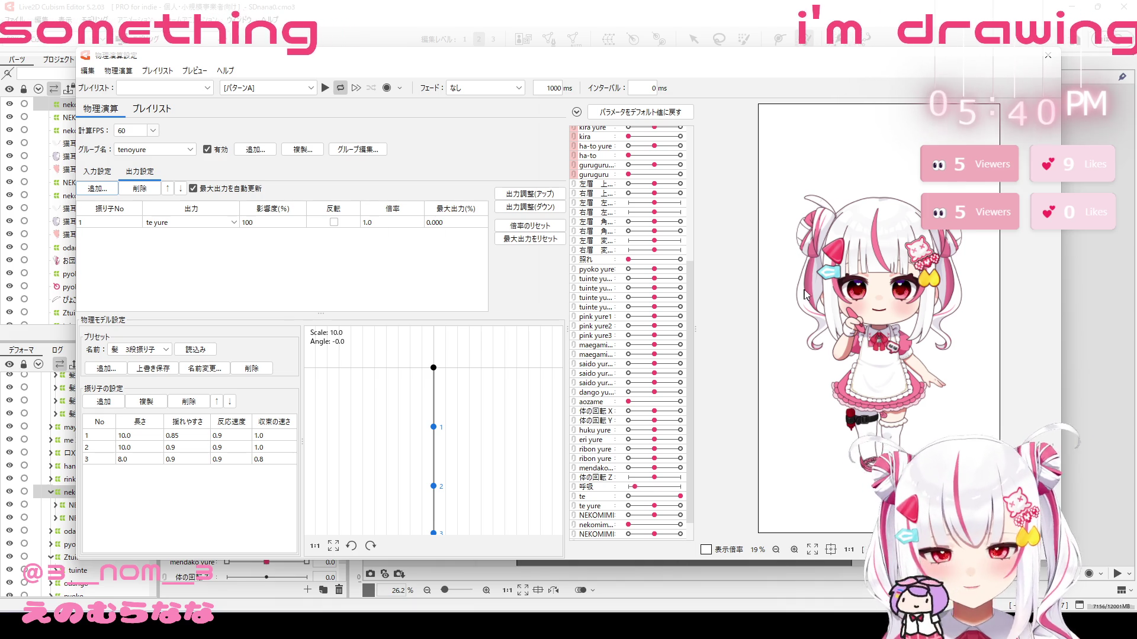
{"action": "mouse_move", "coordinate": [806, 294]}
{"action": "left_mouse_down"}
{"action": "mouse_move", "coordinate": [768, 238]}
{"action": "mouse_move", "coordinate": [834, 195]}
{"action": "left_mouse_up"}
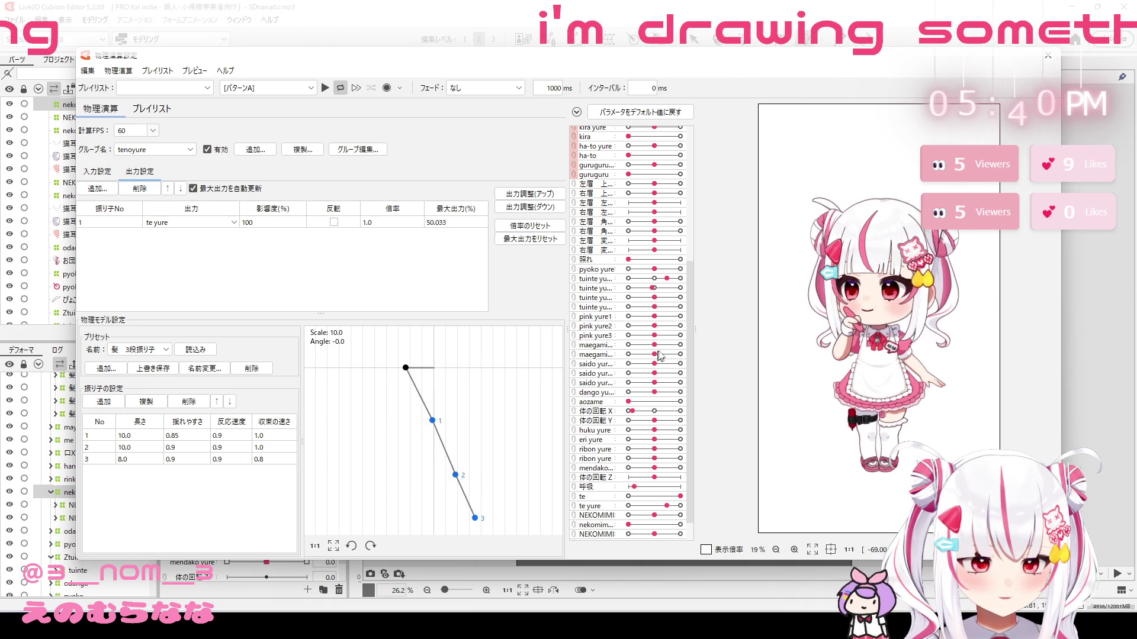
{"action": "left_click_drag", "start_coordinate": [793, 284], "coordinate": [919, 251]}
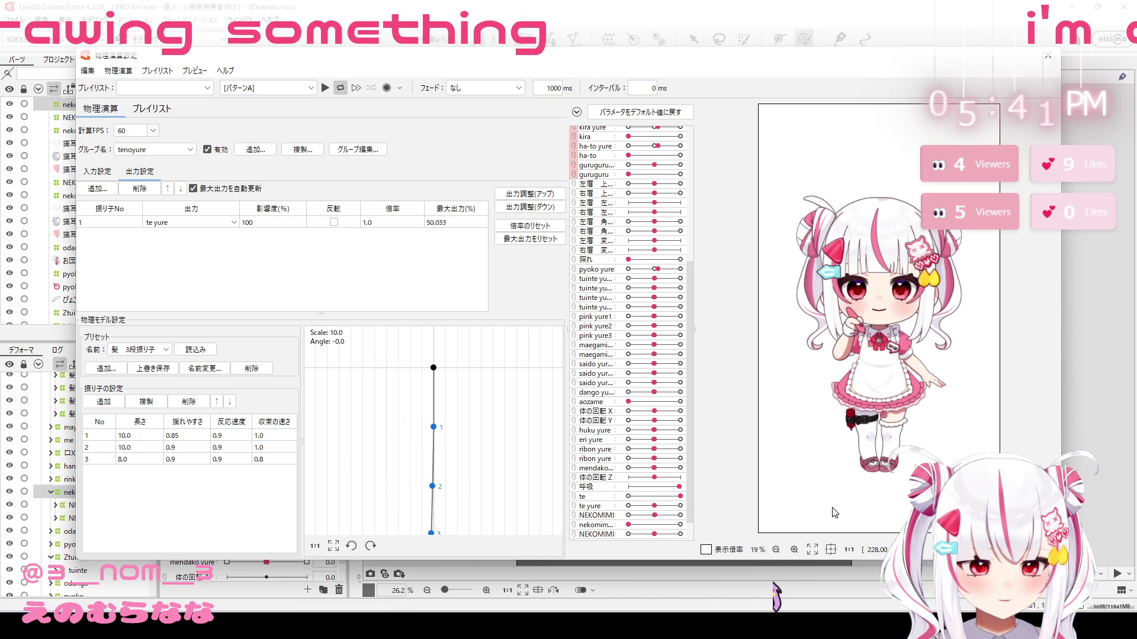
Step: Lower 角度Z's influence to 50 and add 角度X and 角度Y as inputs
{"action": "left_click", "coordinate": [98, 172]}
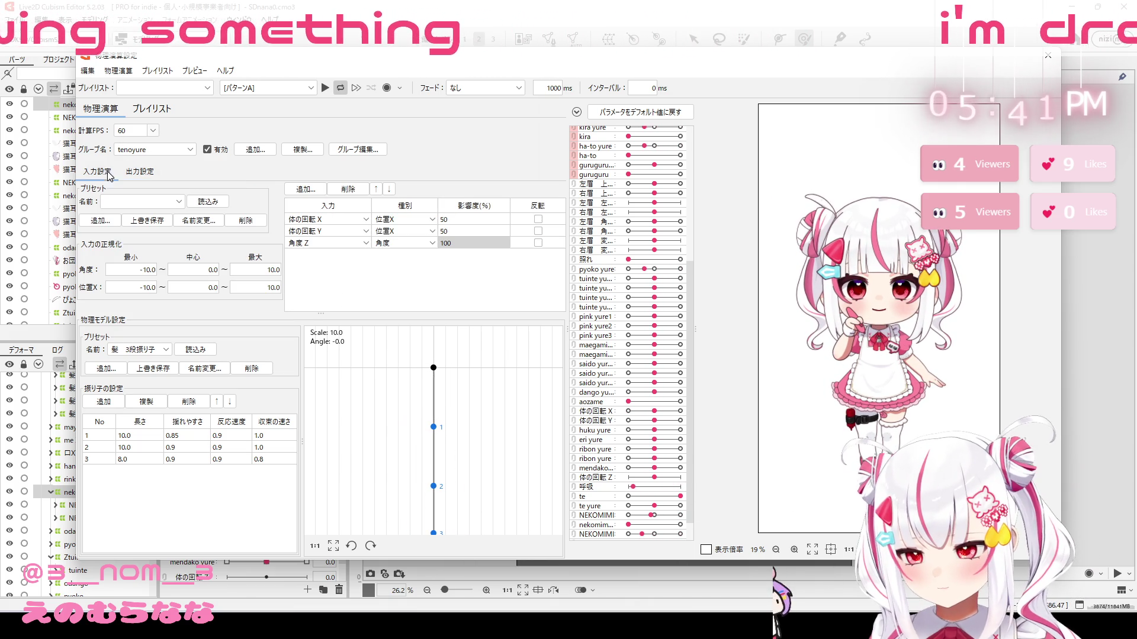
{"action": "left_click_drag", "start_coordinate": [457, 245], "coordinate": [411, 245]}
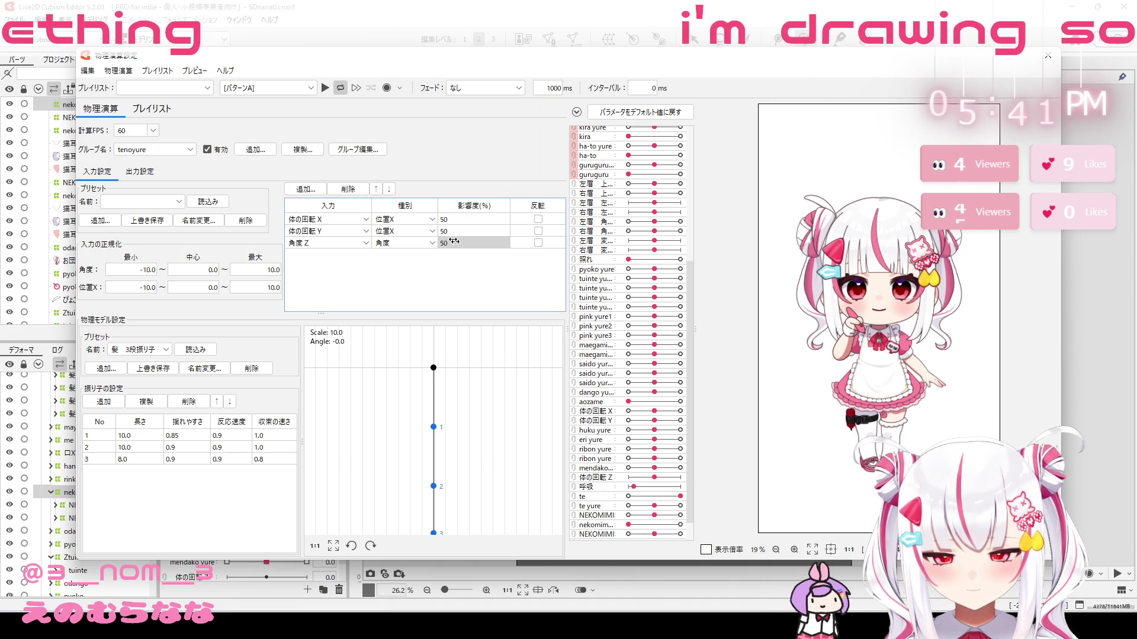
{"action": "left_click", "coordinate": [306, 190]}
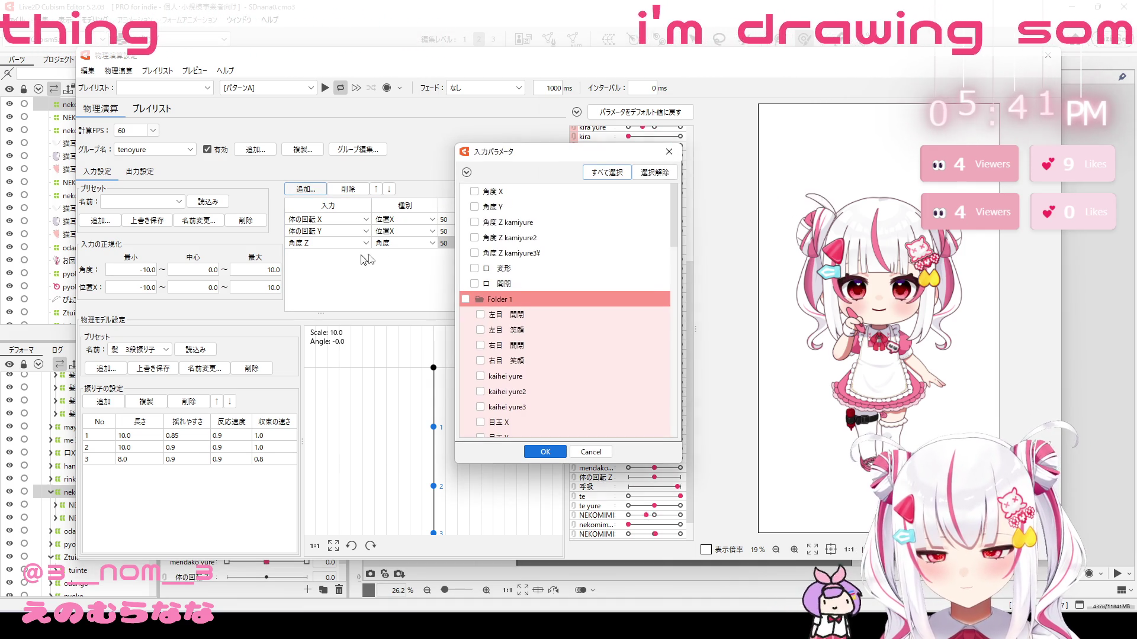
{"action": "left_click", "coordinate": [474, 206]}
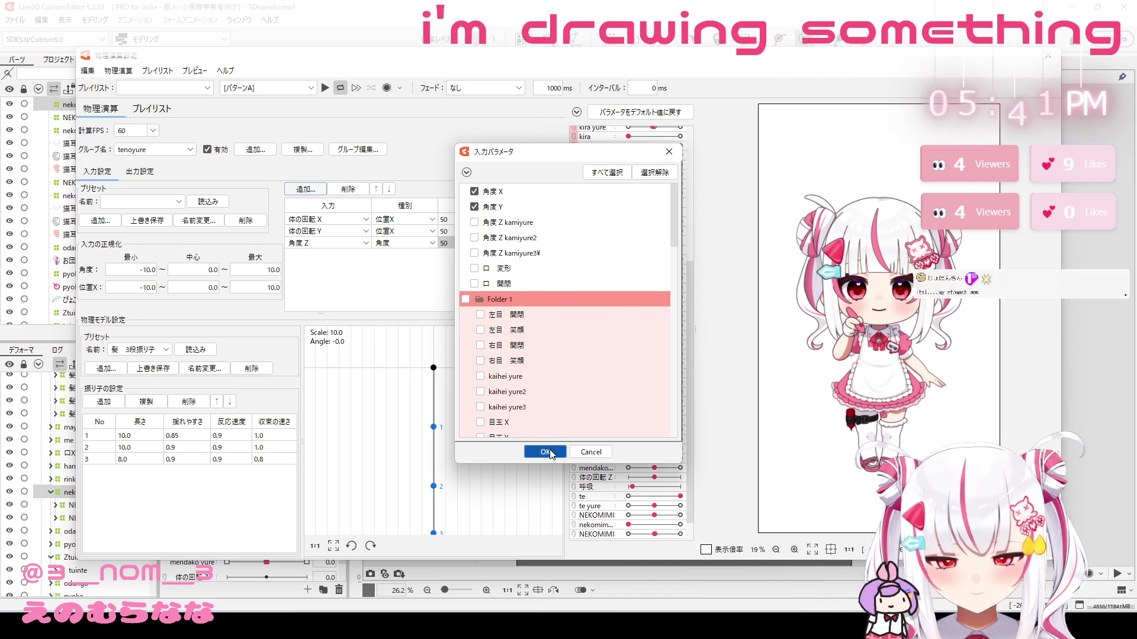
{"action": "left_click", "coordinate": [546, 452]}
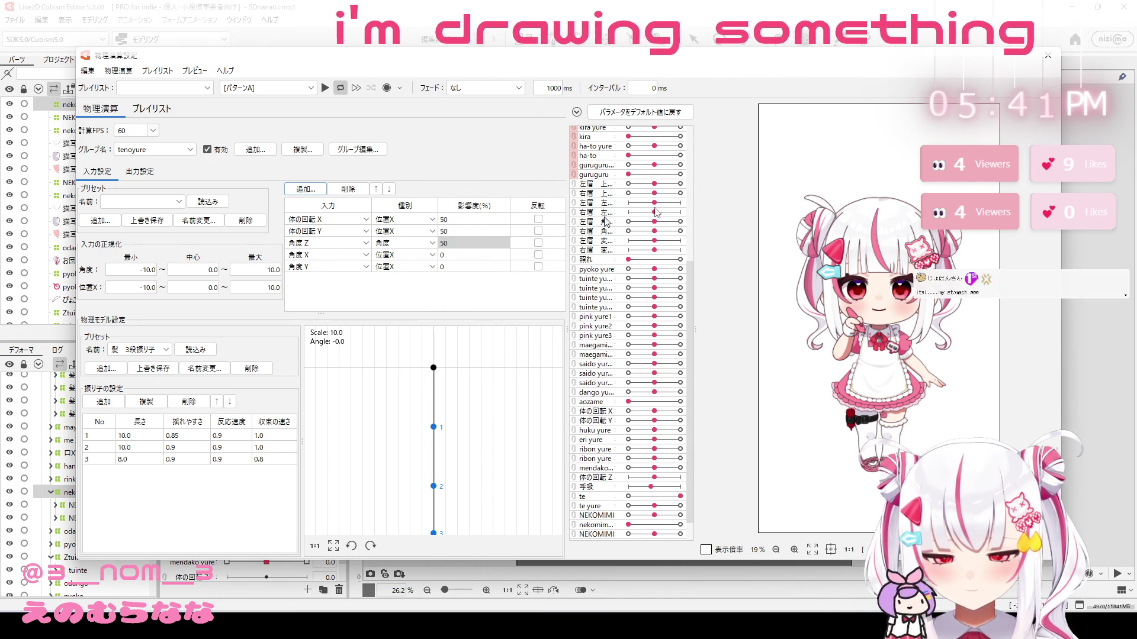
{"action": "left_click_drag", "start_coordinate": [894, 207], "coordinate": [1046, 231]}
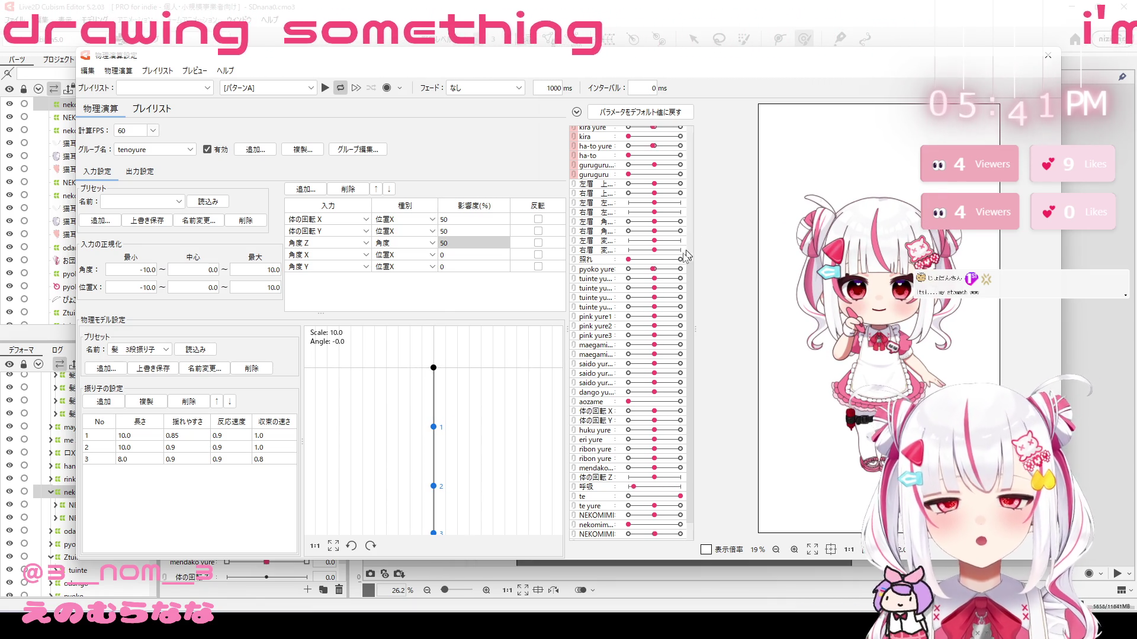
Step: Set 角度X and 角度Y to type 角度 at 25 influence, inverting 角度X
{"action": "left_click", "coordinate": [452, 261]}
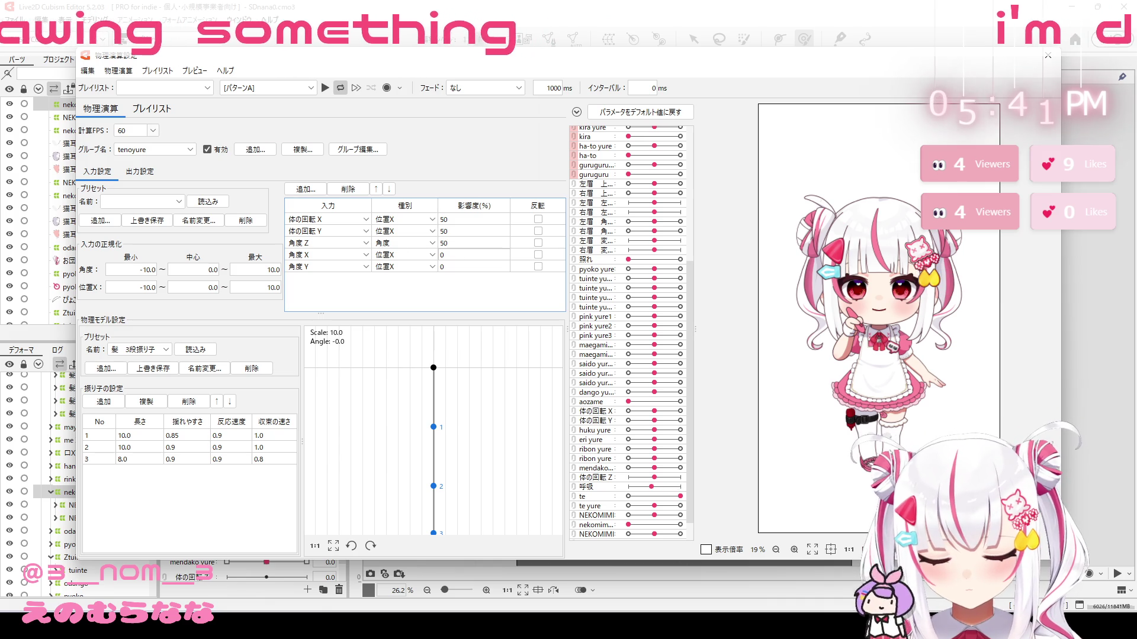
{"action": "left_click", "coordinate": [403, 254]}
{"action": "left_click", "coordinate": [394, 271]}
{"action": "left_click", "coordinate": [393, 267]}
{"action": "left_click", "coordinate": [400, 290]}
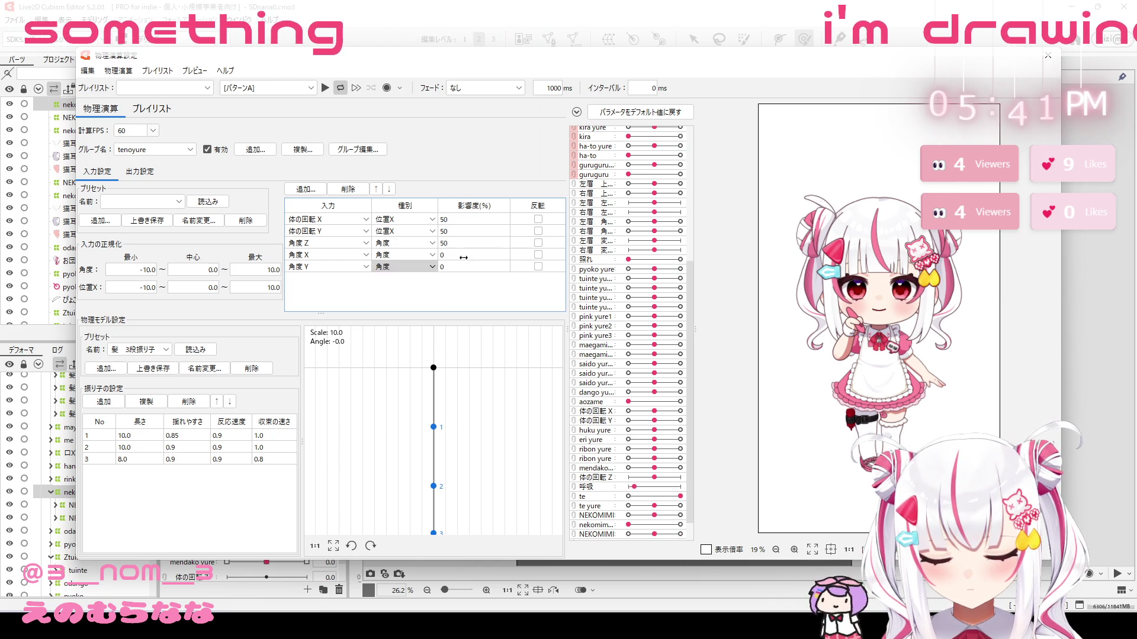
{"action": "left_click", "coordinate": [468, 255]}
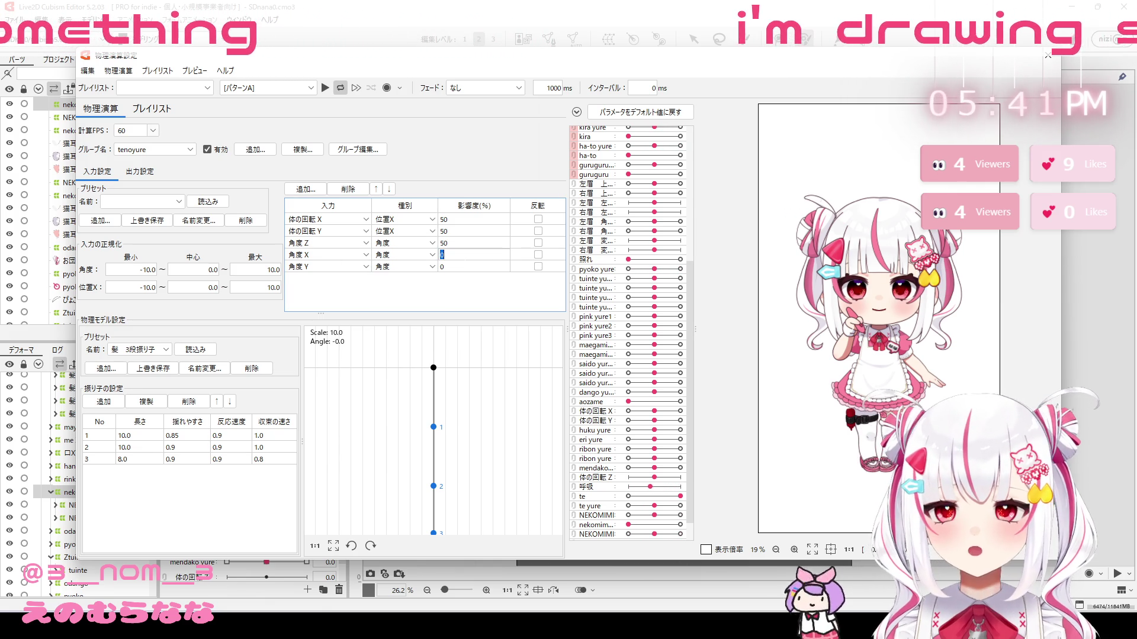
{"action": "type", "text": "25"}
{"action": "key", "text": "Escape"}
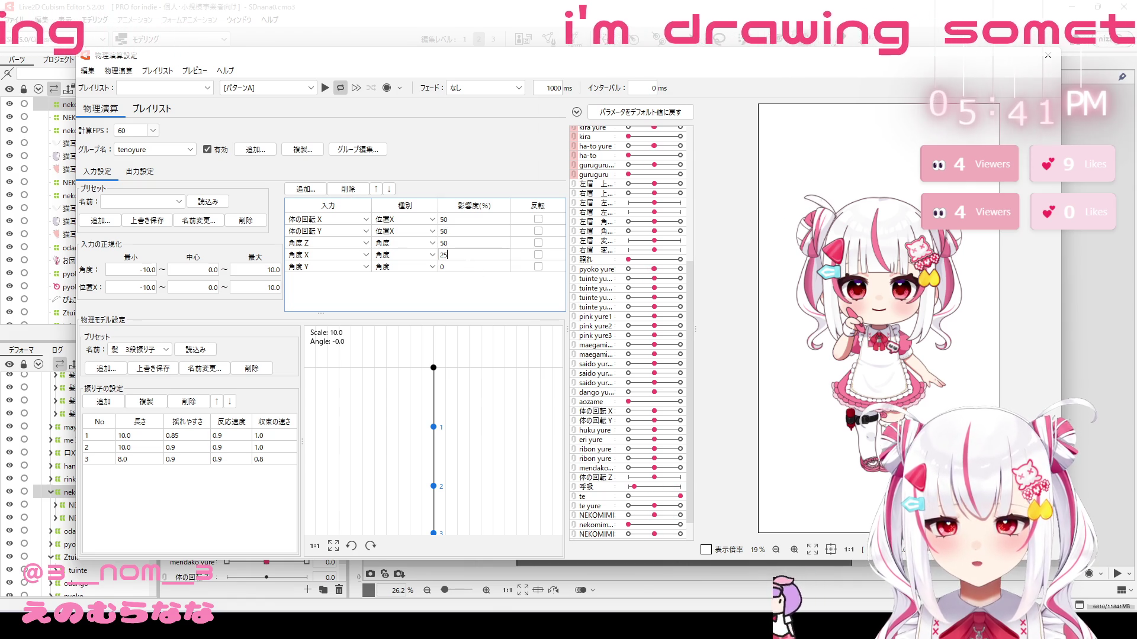
{"action": "key", "text": "Return"}
{"action": "left_click", "coordinate": [475, 267]}
{"action": "type", "text": "25"}
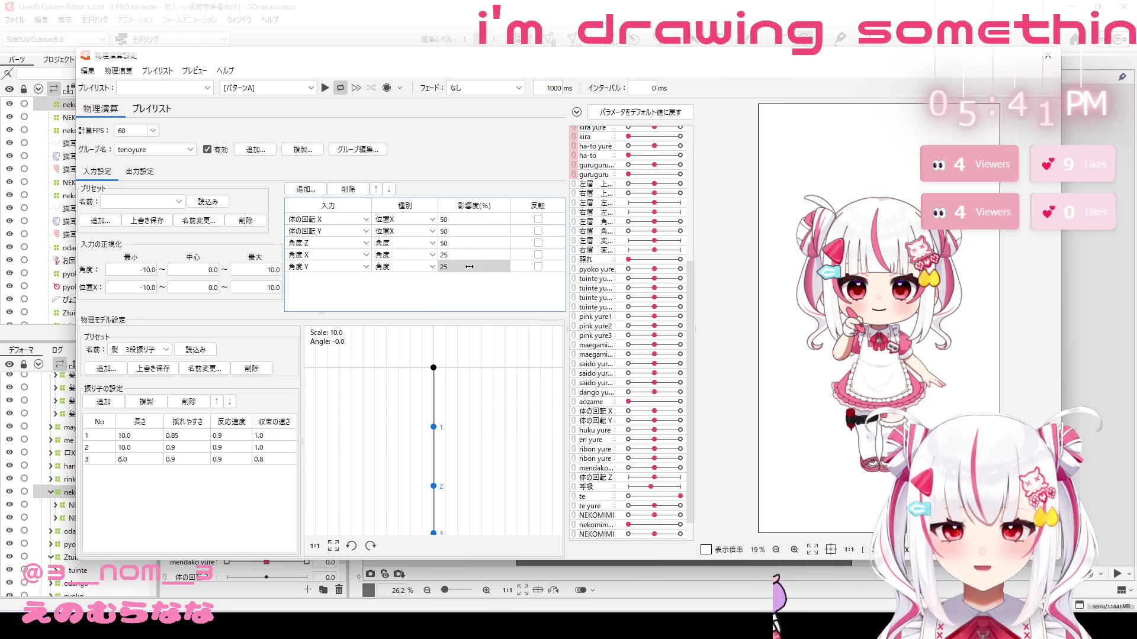
{"action": "left_click", "coordinate": [538, 255]}
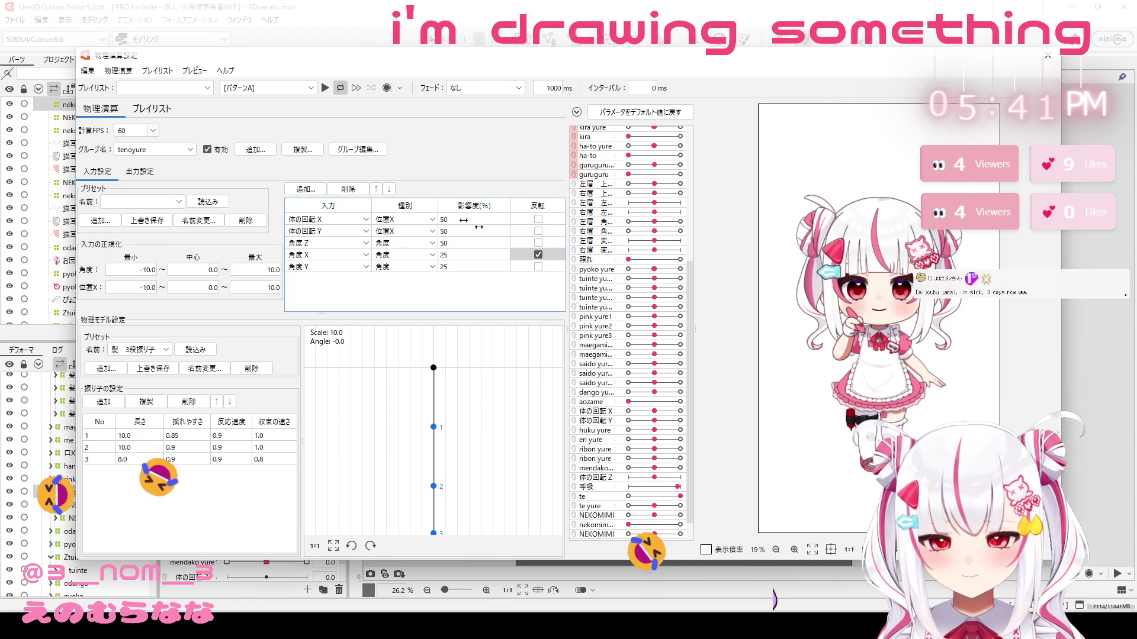
{"action": "left_click", "coordinate": [140, 171]}
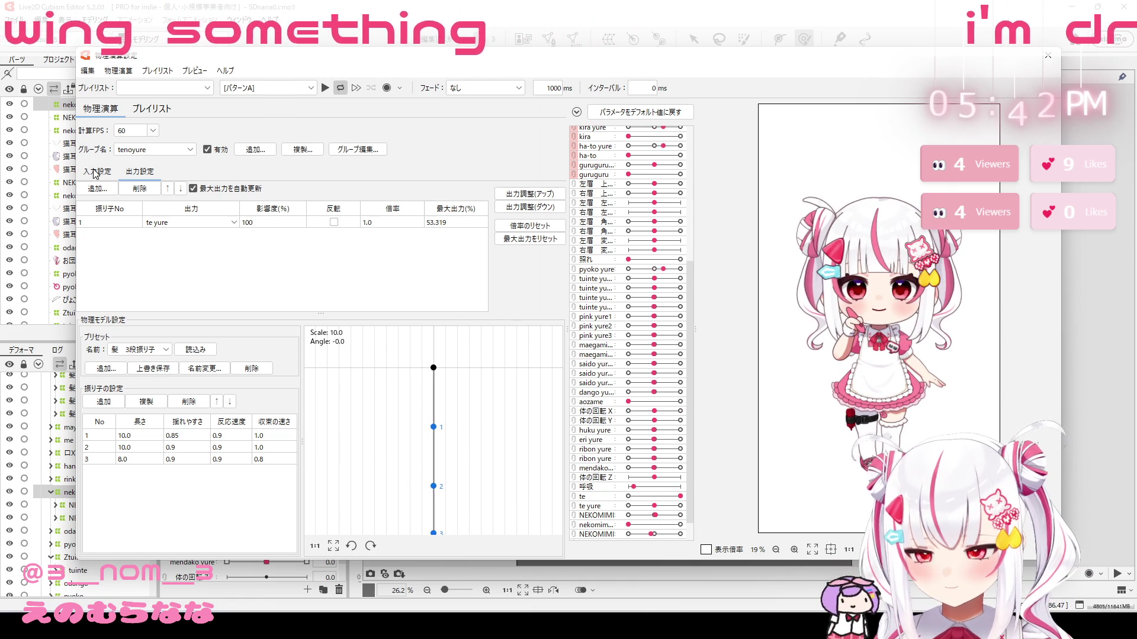
Step: Try pendulum 3 for te yure, preview the swing, then settle on pendulum 2
{"action": "double_click", "coordinate": [114, 224]}
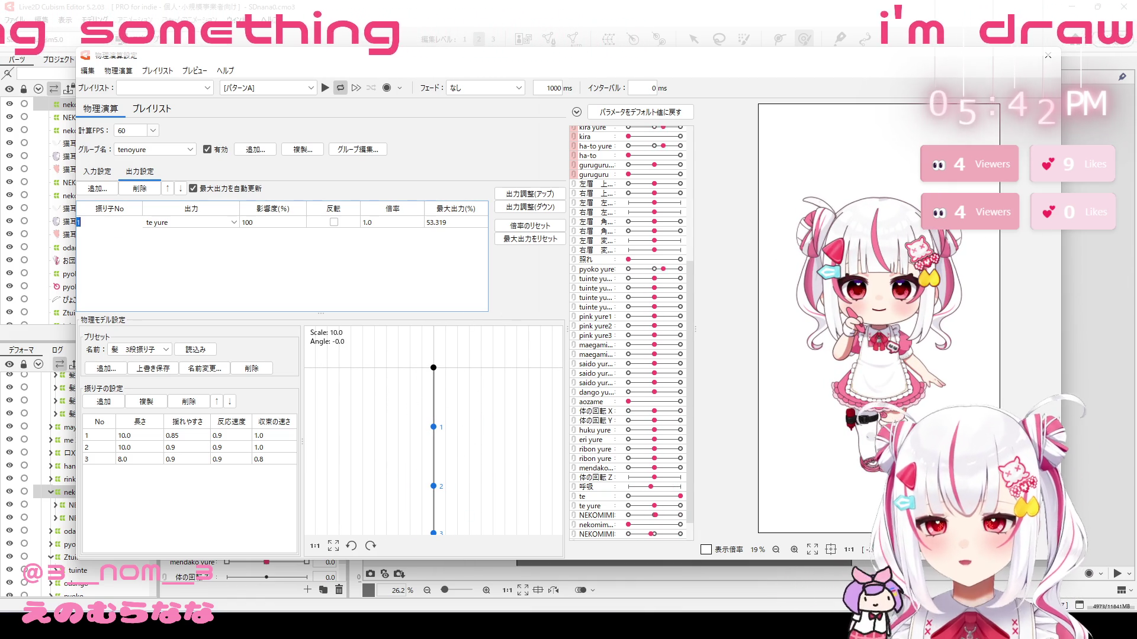
{"action": "key", "text": "Tab"}
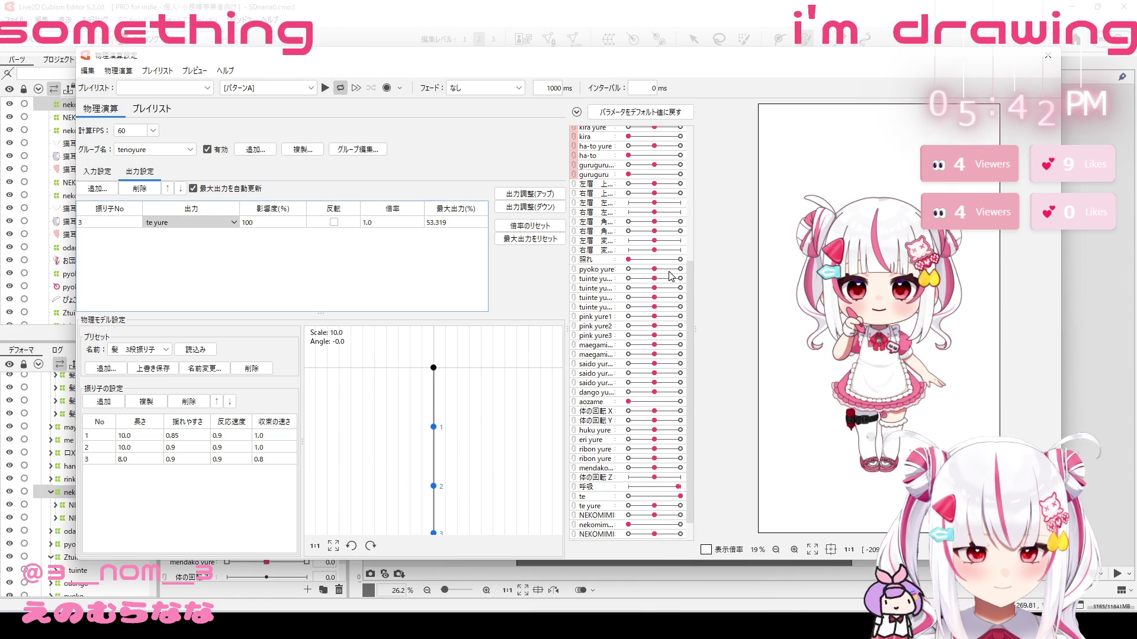
{"action": "left_click_drag", "start_coordinate": [833, 331], "coordinate": [886, 353]}
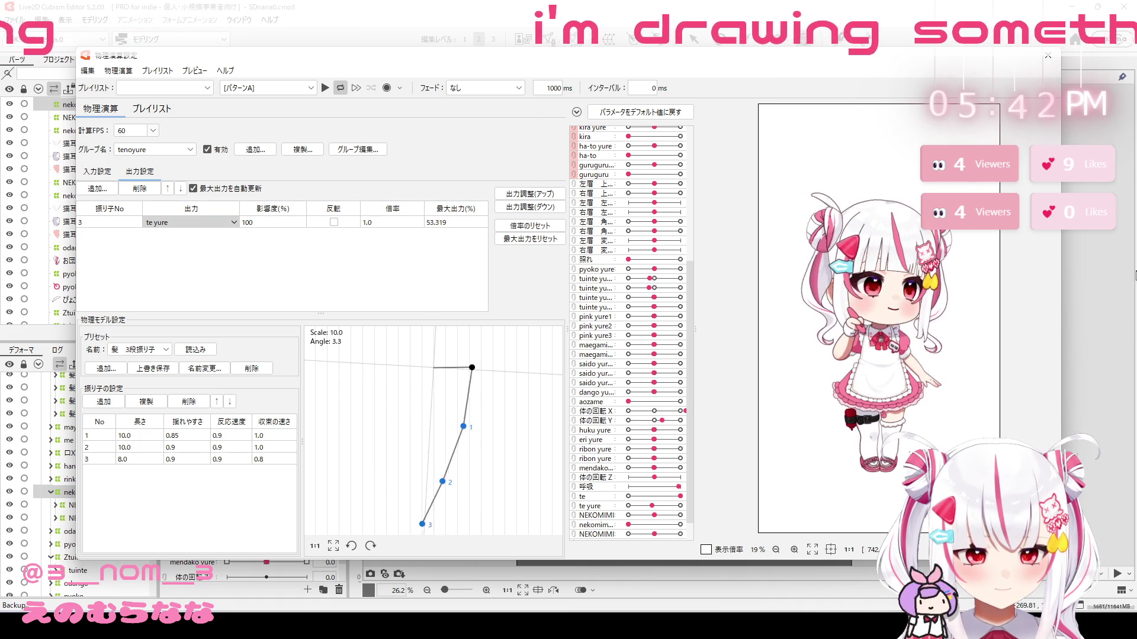
{"action": "left_click_drag", "start_coordinate": [841, 399], "coordinate": [870, 261]}
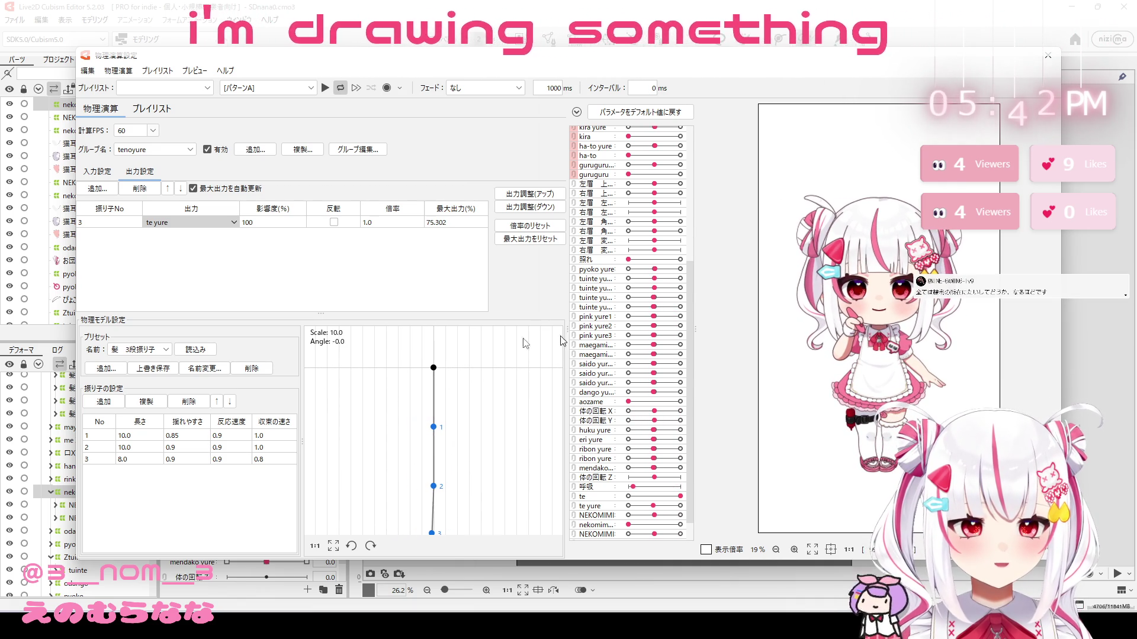
{"action": "double_click", "coordinate": [118, 226]}
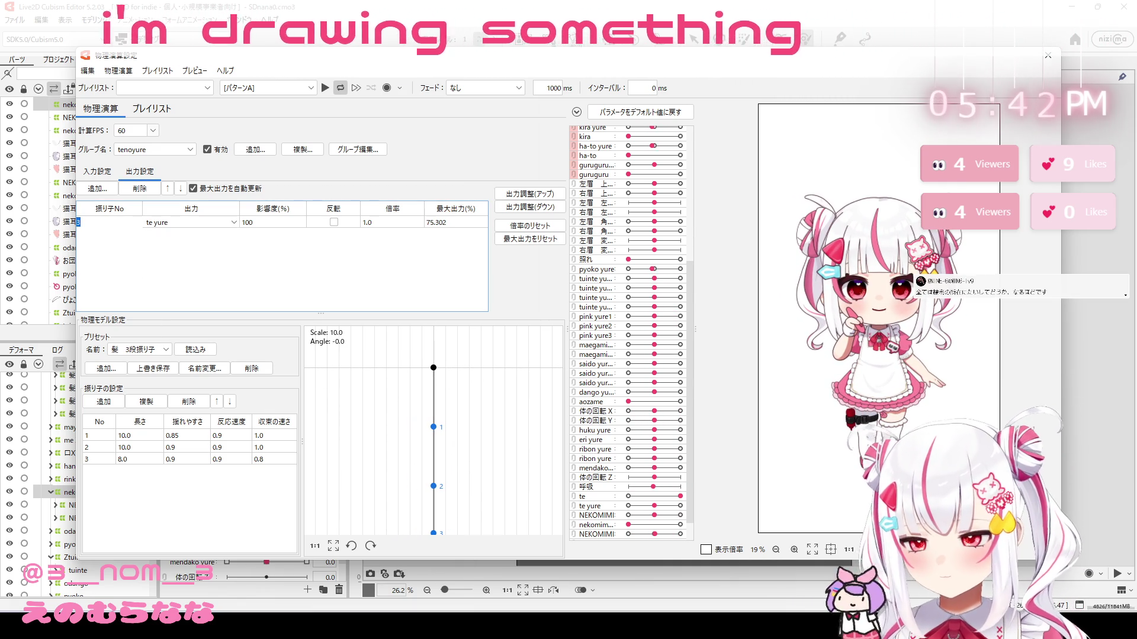
{"action": "type", "text": "2"}
{"action": "key", "text": "Return"}
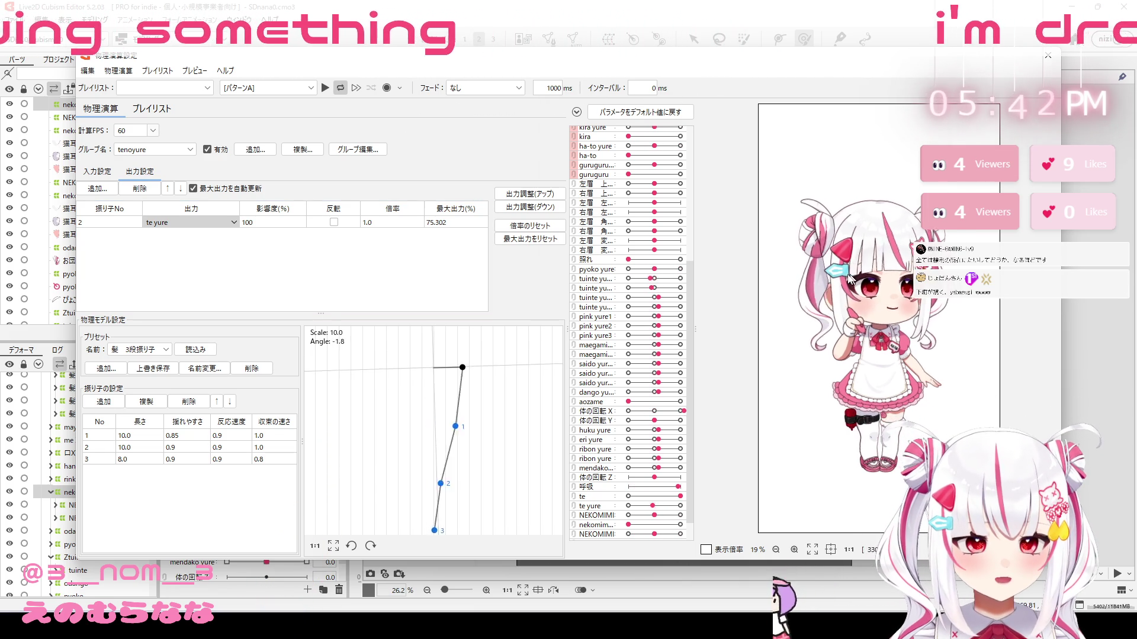
{"action": "left_click_drag", "start_coordinate": [714, 325], "coordinate": [905, 347]}
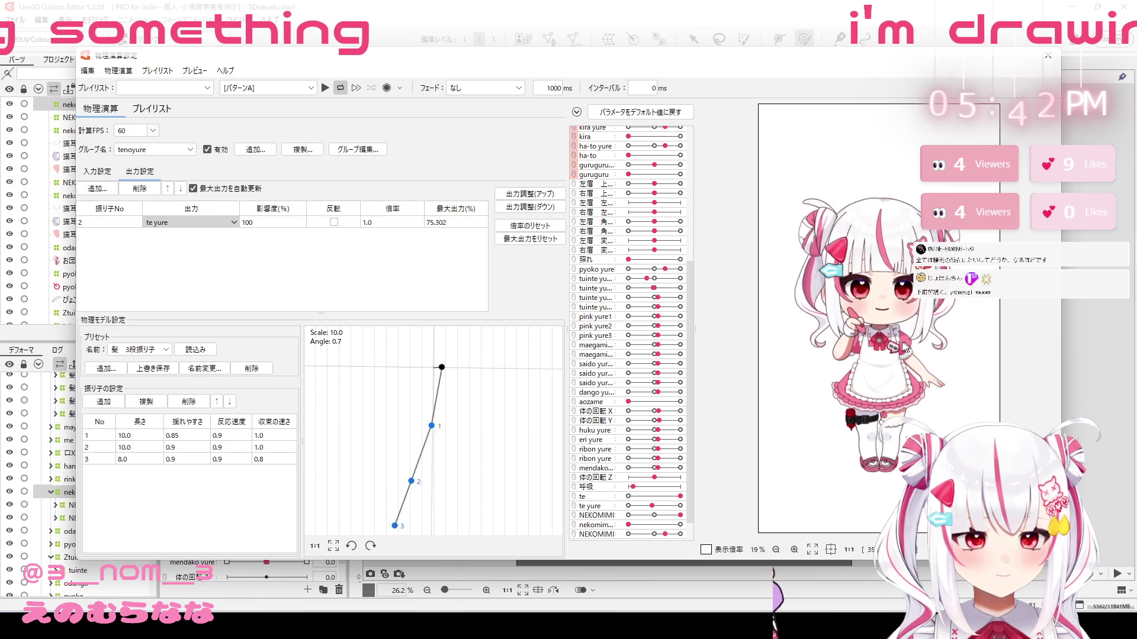
{"action": "left_click_drag", "start_coordinate": [774, 325], "coordinate": [775, 329]}
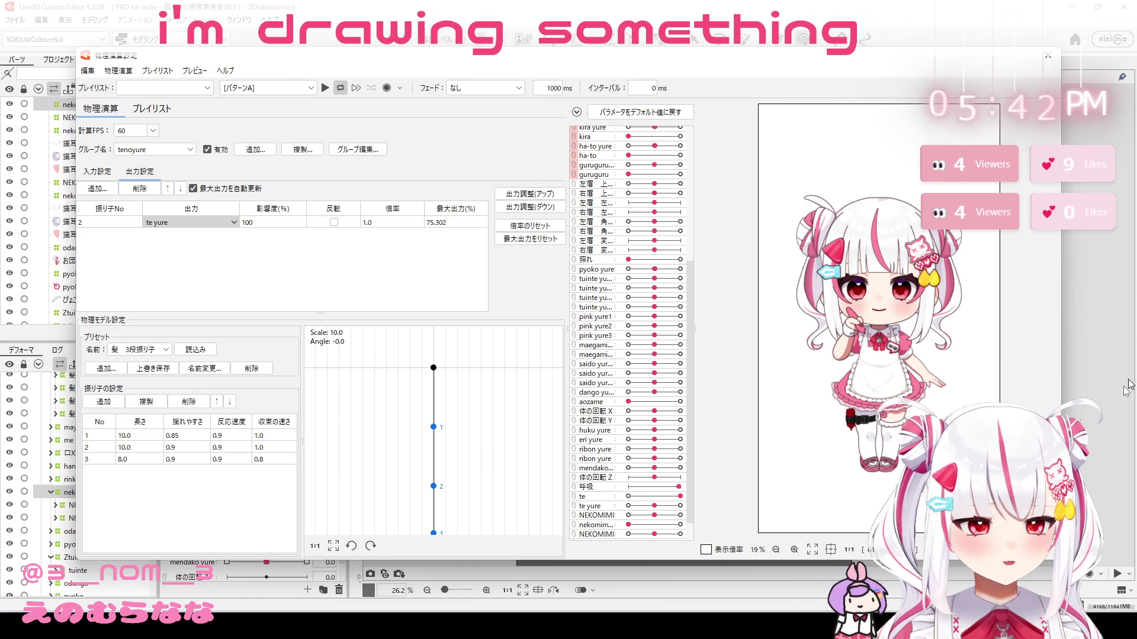
Step: Export the model as SDnana0.moc3 into the nanaSD folder, overwriting the existing file
{"action": "left_click", "coordinate": [1045, 57]}
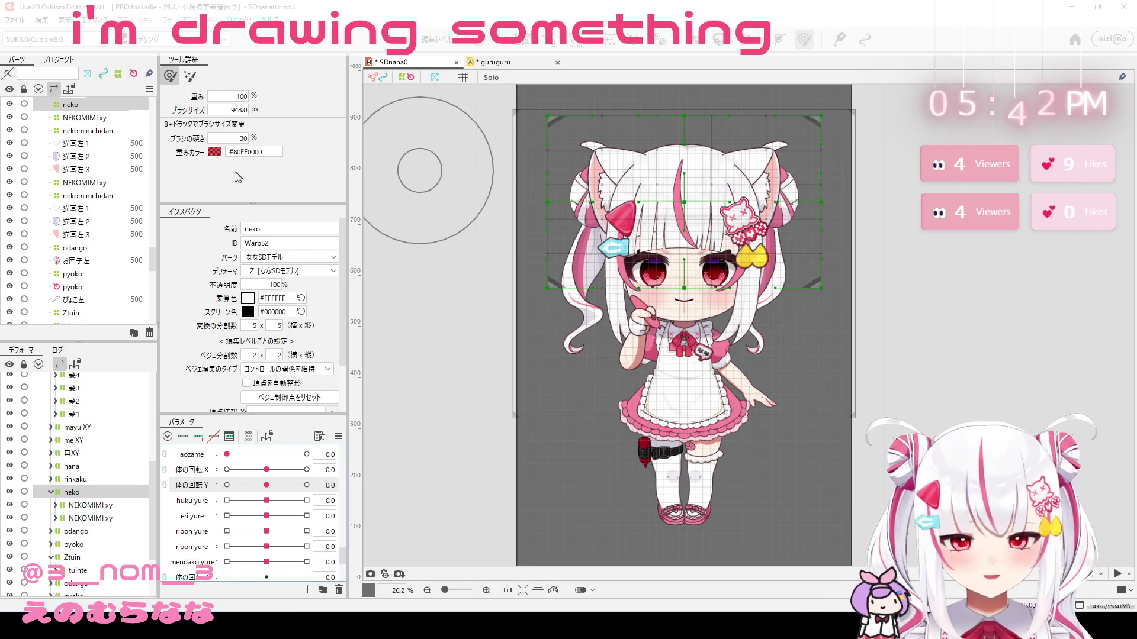
{"action": "left_click", "coordinate": [12, 22]}
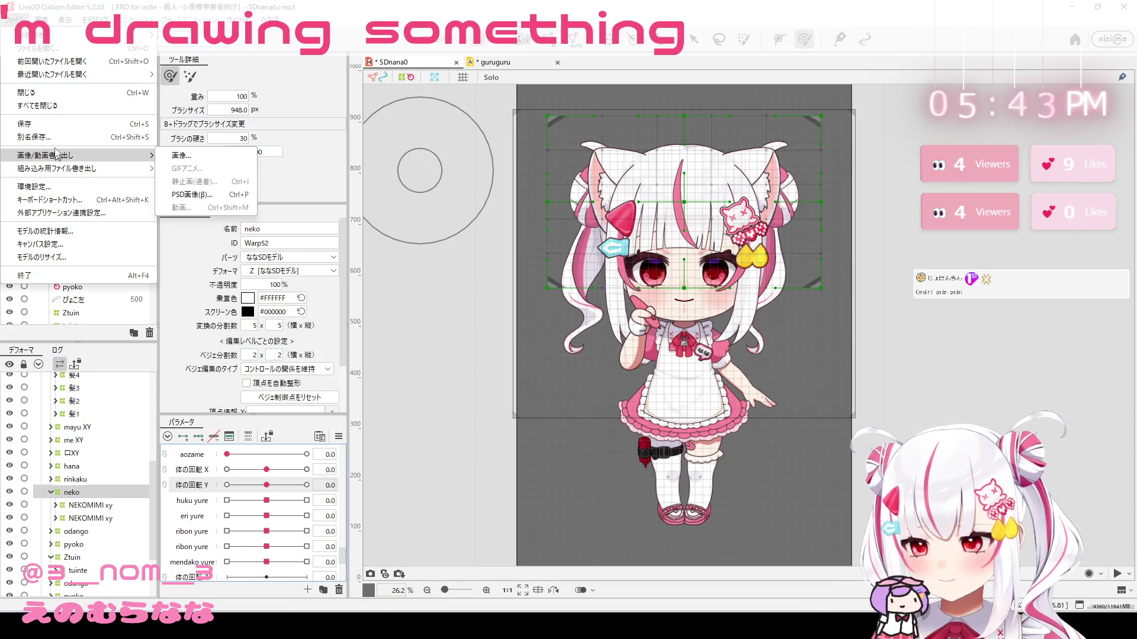
{"action": "mouse_move", "coordinate": [78, 168]}
{"action": "left_click", "coordinate": [192, 170]}
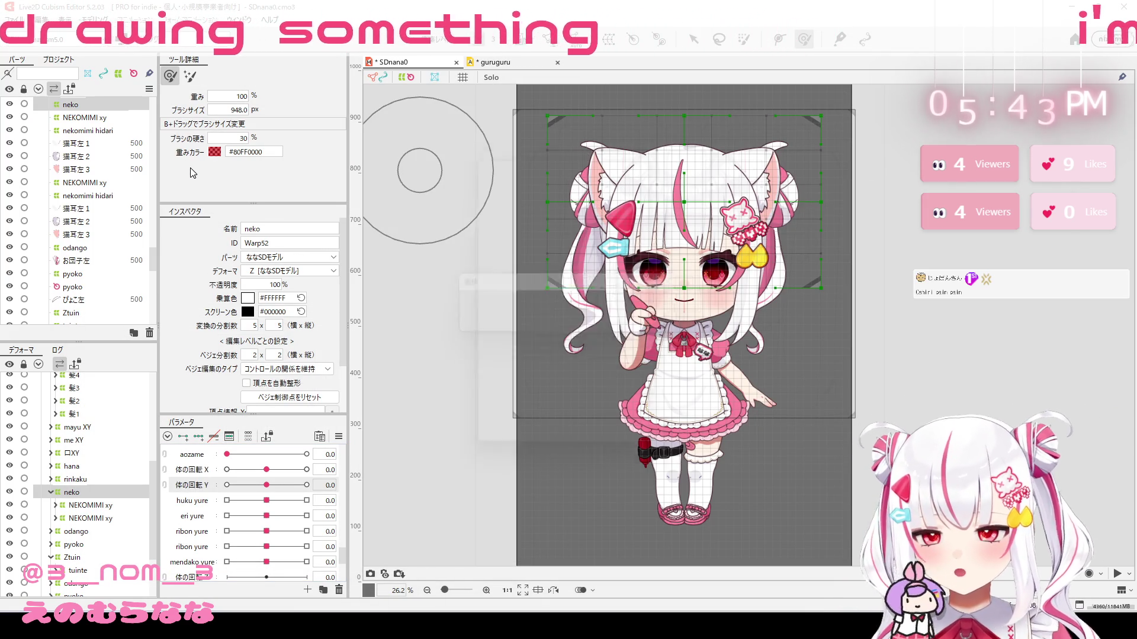
{"action": "left_click", "coordinate": [556, 453]}
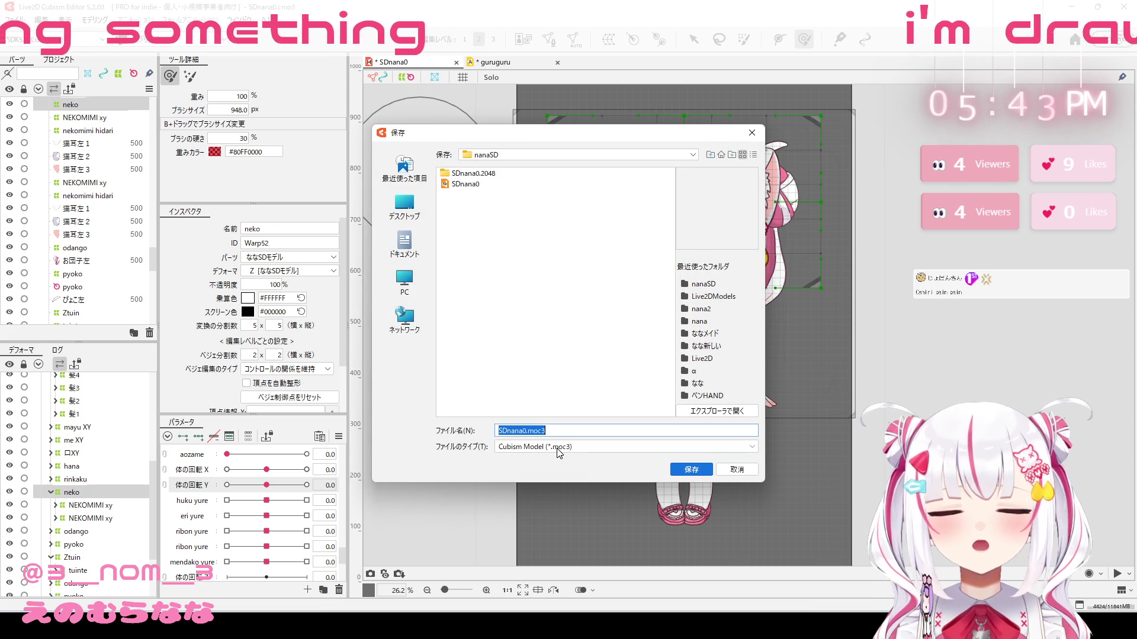
{"action": "left_click", "coordinate": [692, 469]}
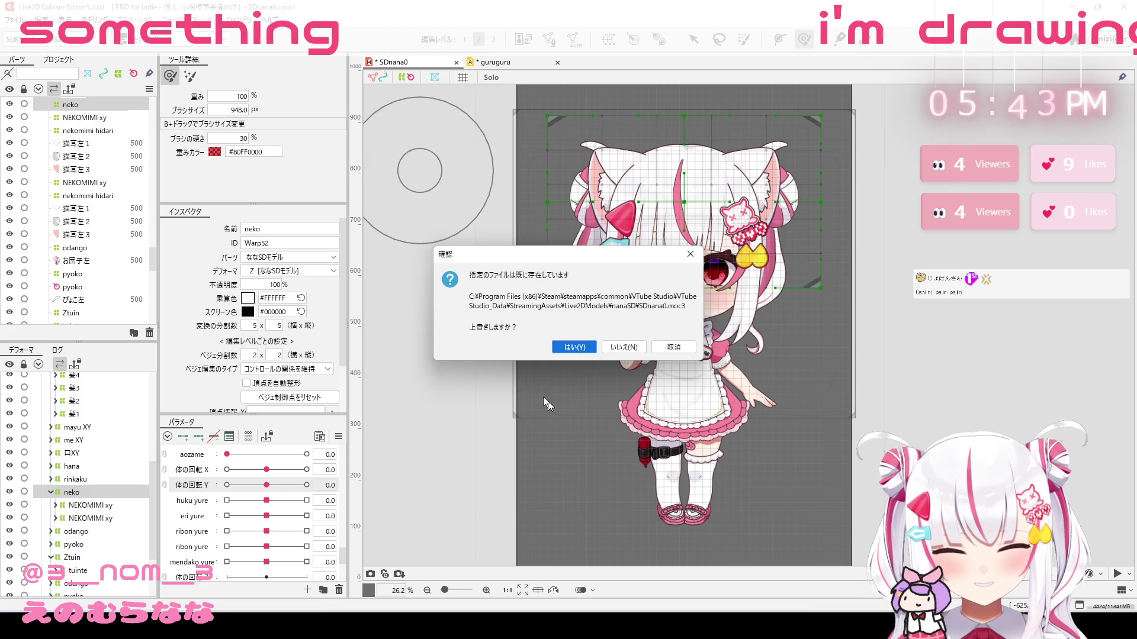
{"action": "left_click", "coordinate": [568, 350]}
{"action": "left_click", "coordinate": [571, 335]}
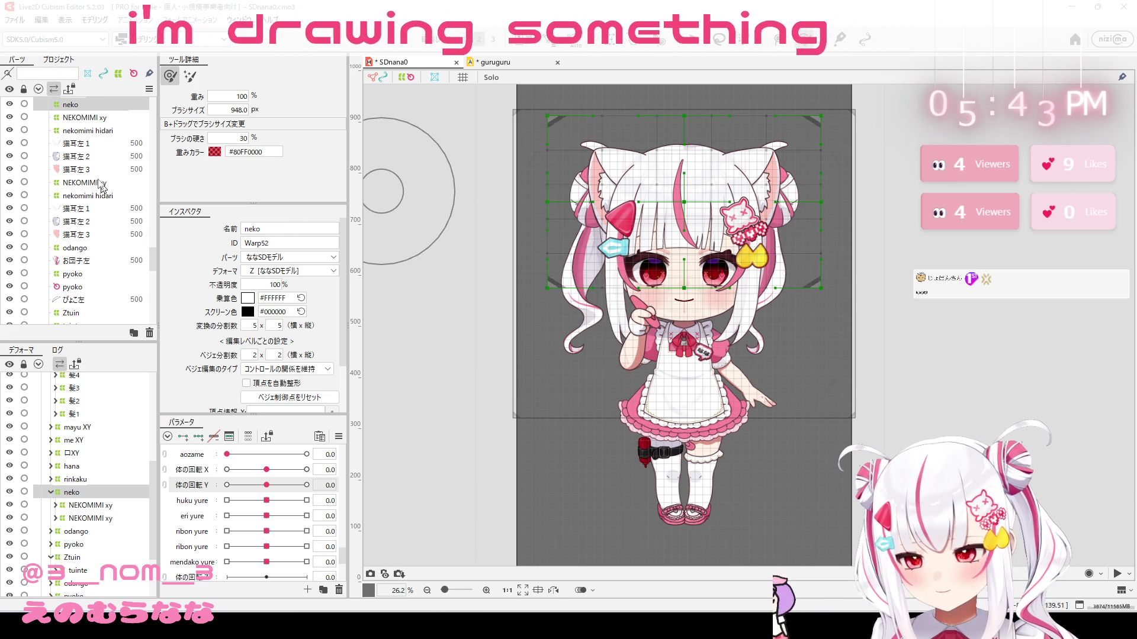
{"action": "left_click", "coordinate": [150, 93]}
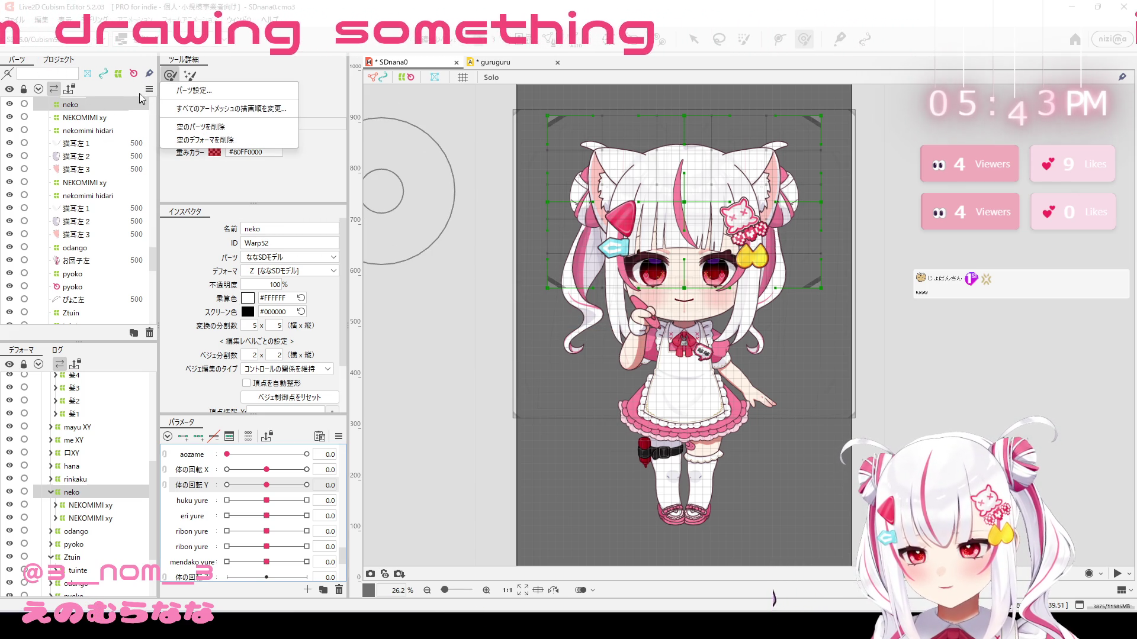
{"action": "scroll", "coordinate": [88, 181], "scroll_direction": "down", "scroll_amount": 5}
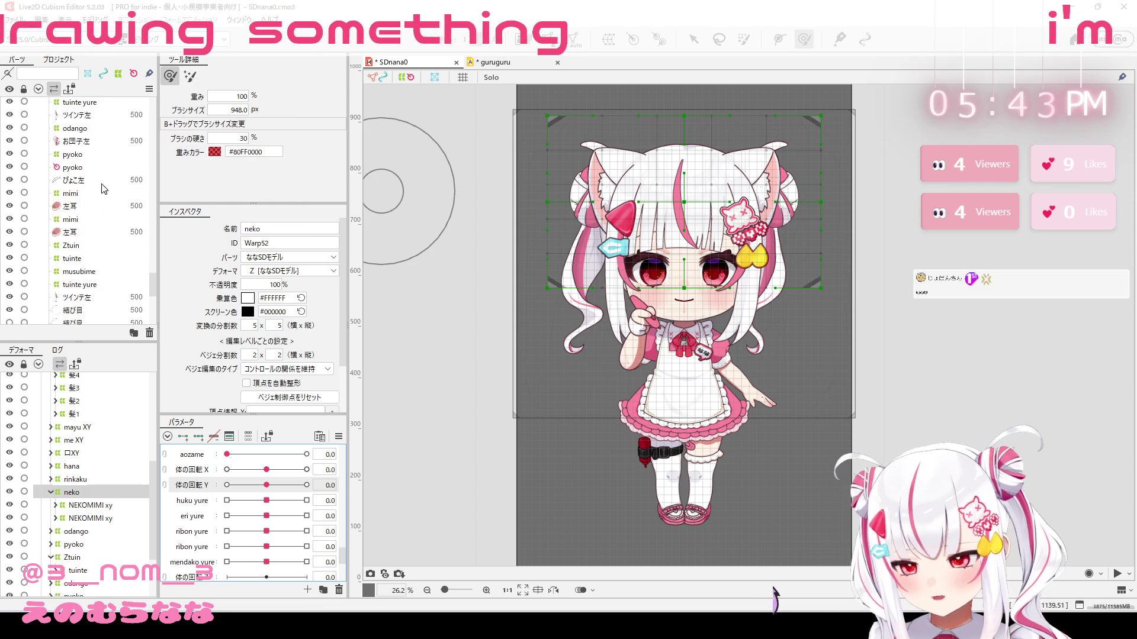
{"action": "scroll", "coordinate": [85, 426], "scroll_direction": "down", "scroll_amount": 2}
{"action": "scroll", "coordinate": [130, 143], "scroll_direction": "down", "scroll_amount": 10}
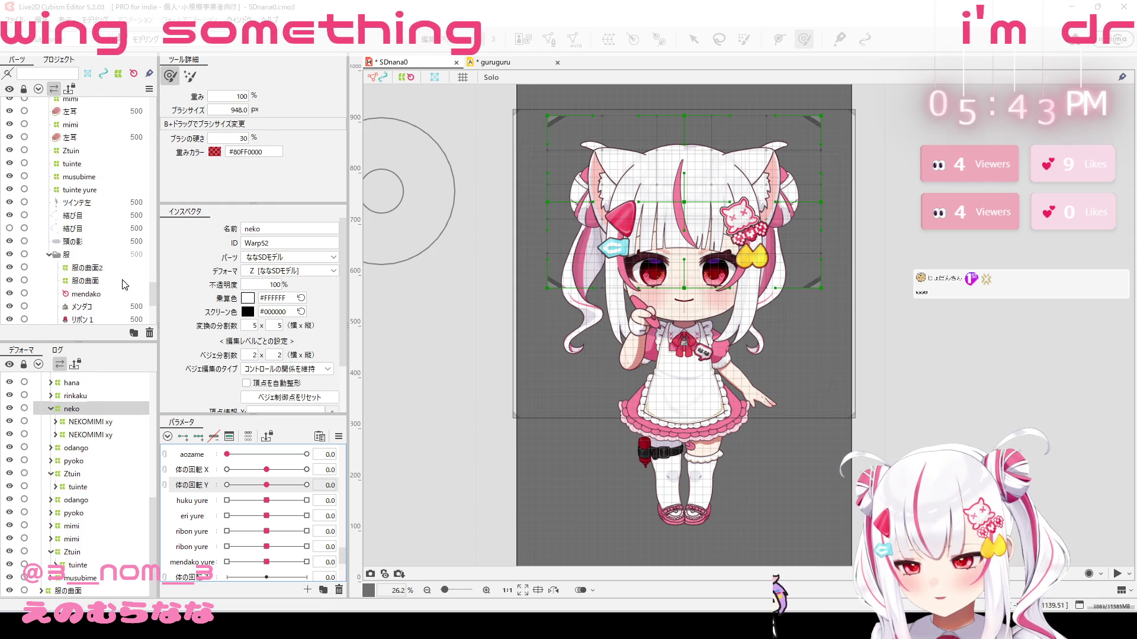
{"action": "scroll", "coordinate": [130, 144], "scroll_direction": "up", "scroll_amount": 10}
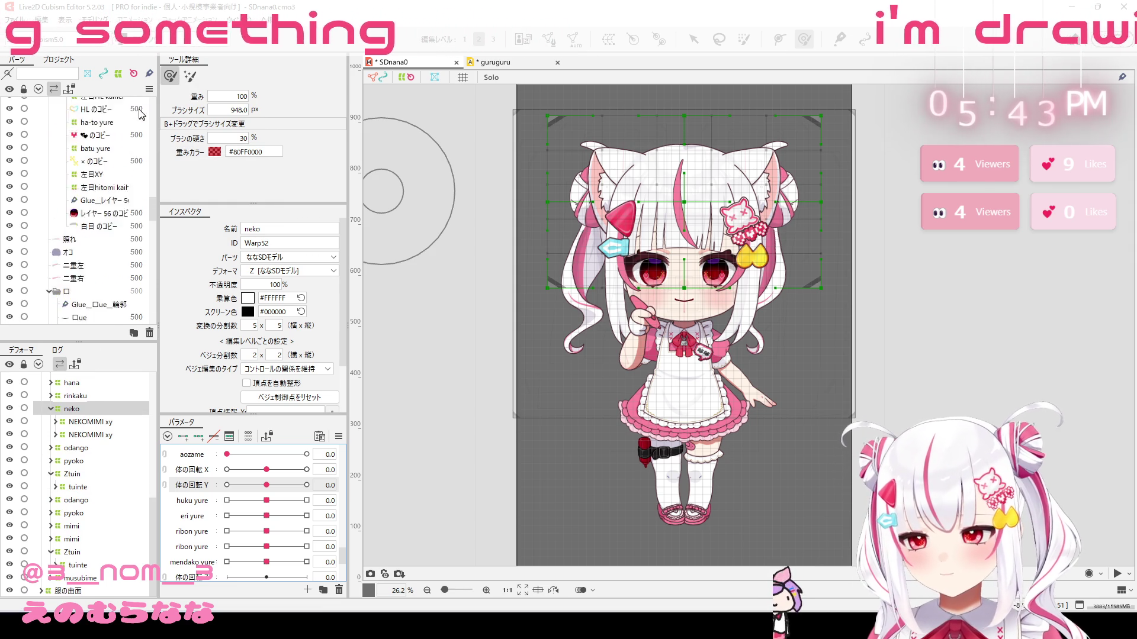
{"action": "scroll", "coordinate": [121, 168], "scroll_direction": "up", "scroll_amount": 5}
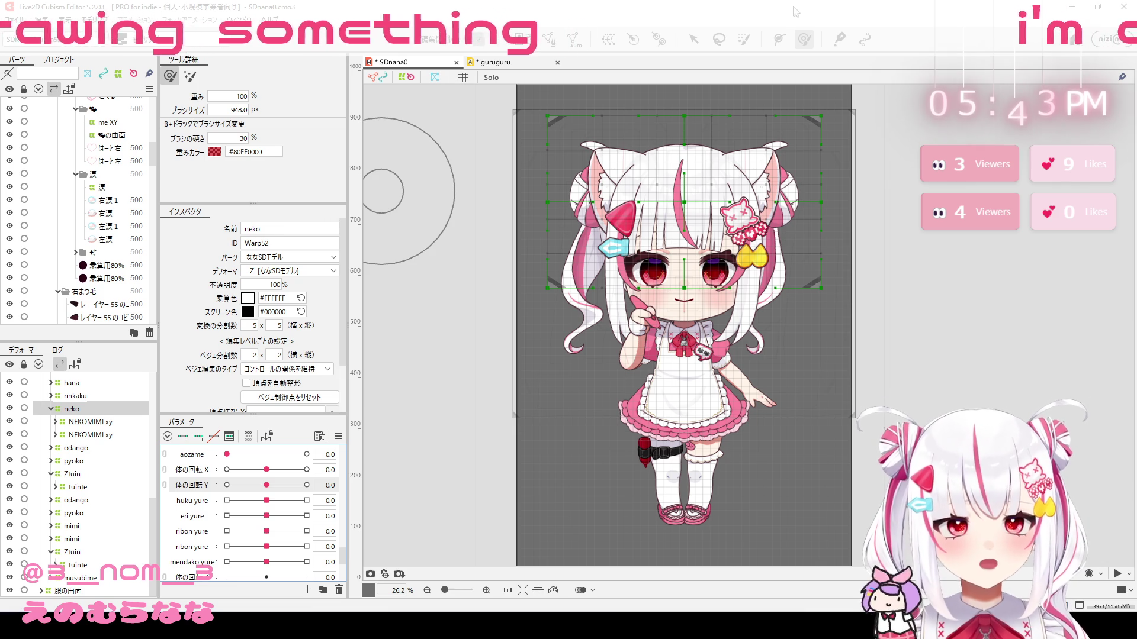
Step: Check VTube Studio's model list, then return to Cubism and move the VTube Studio window up-left
{"action": "key", "text": "alt+Tab"}
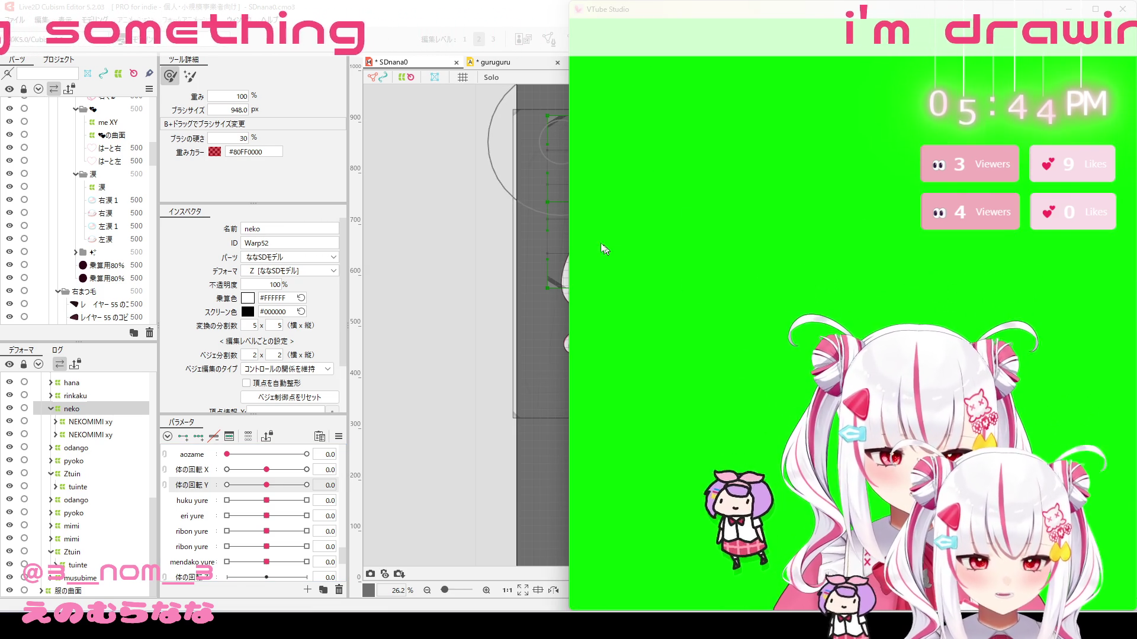
{"action": "double_click", "coordinate": [691, 272]}
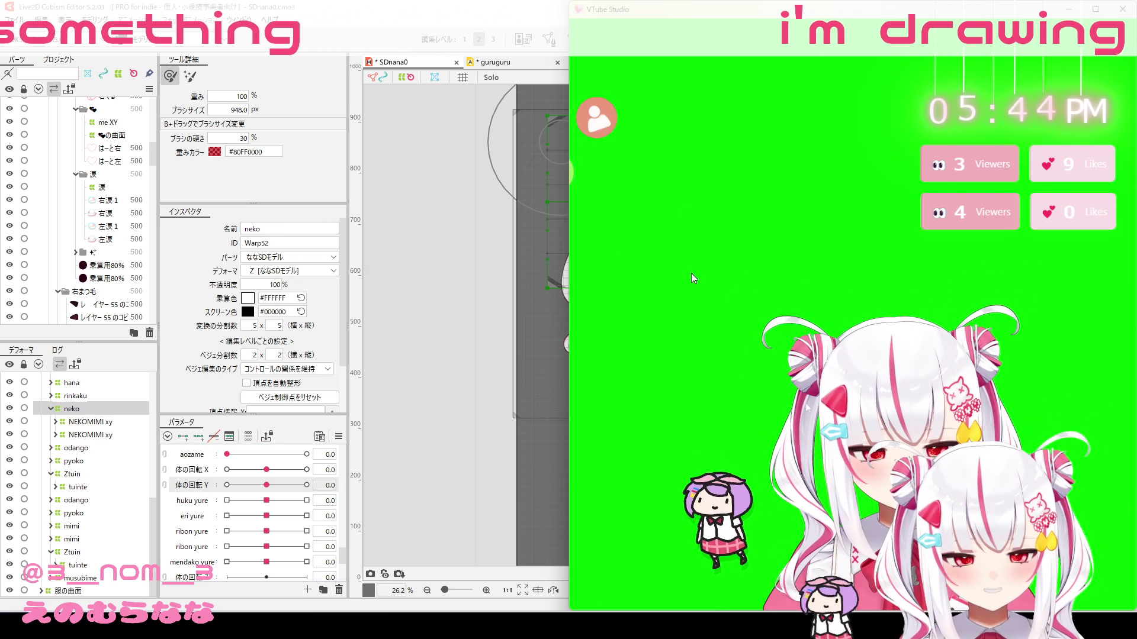
{"action": "left_click", "coordinate": [598, 127]}
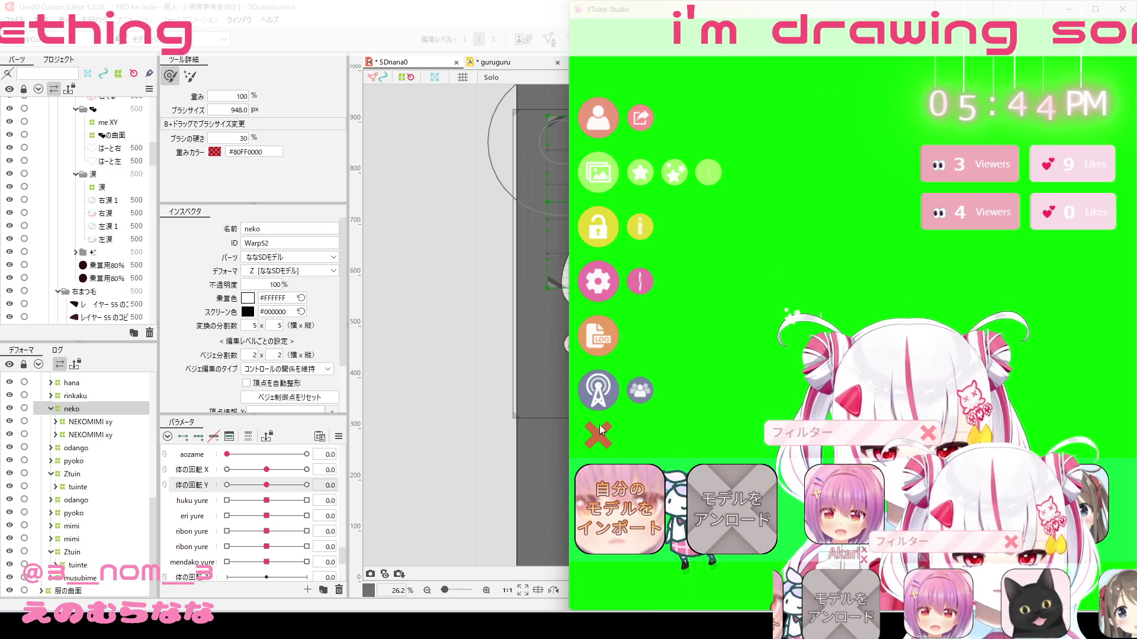
{"action": "double_click", "coordinate": [1009, 120]}
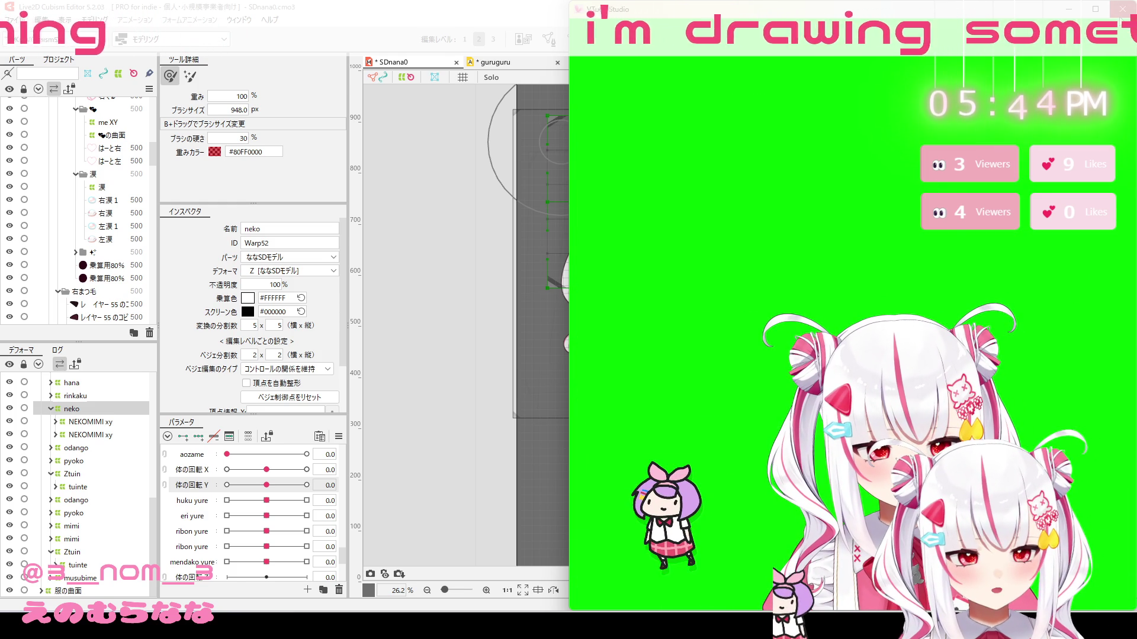
{"action": "key", "text": "alt+Tab"}
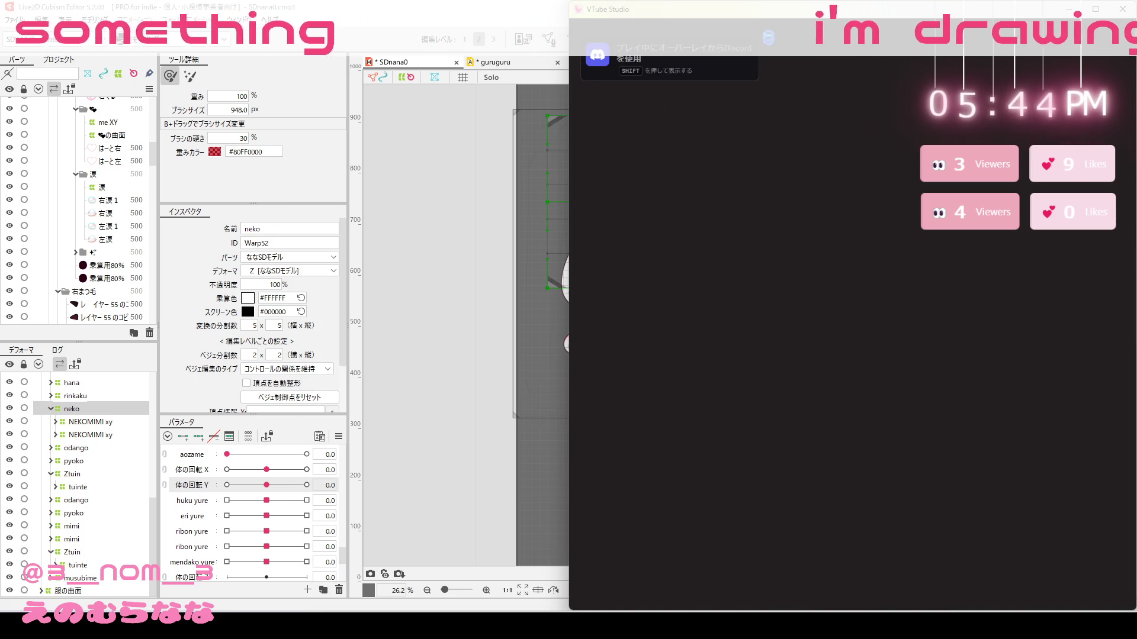
{"action": "mouse_move", "coordinate": [768, 16]}
{"action": "left_mouse_down"}
{"action": "mouse_move", "coordinate": [720, 0]}
{"action": "mouse_move", "coordinate": [586, 12]}
{"action": "mouse_move", "coordinate": [799, 12]}
{"action": "mouse_move", "coordinate": [503, 48]}
{"action": "mouse_move", "coordinate": [586, 46]}
{"action": "left_mouse_up"}
Step: Snap the window left, dismiss the DLC notice, and load sdnana0 with auto setup's 20 VTS parameters
{"action": "left_click", "coordinate": [562, 135]}
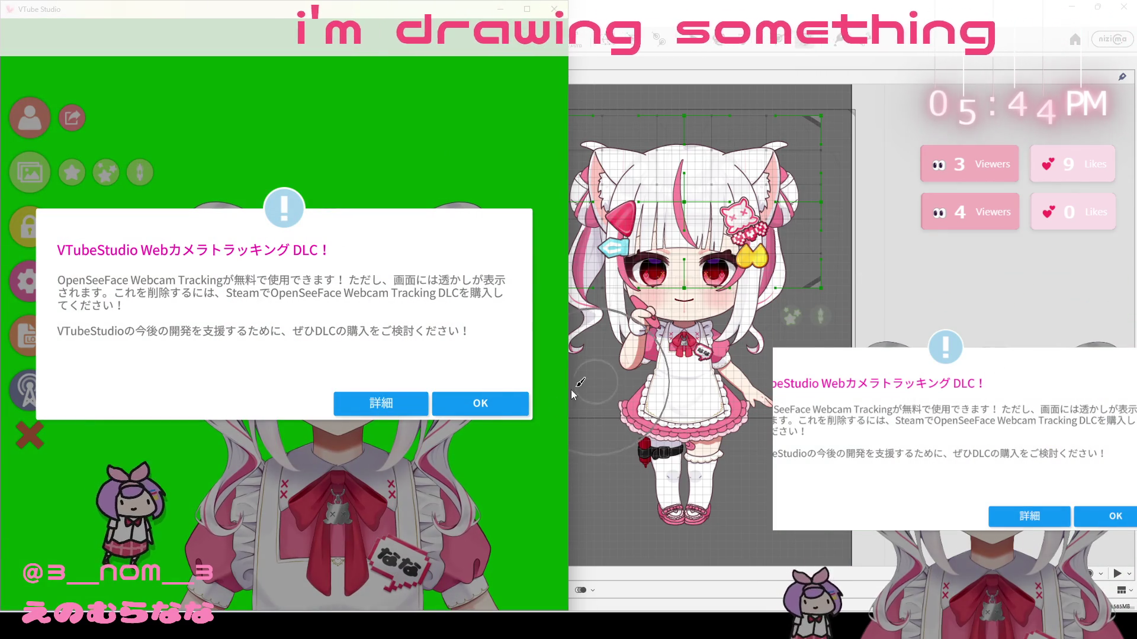
{"action": "left_click", "coordinate": [463, 408]}
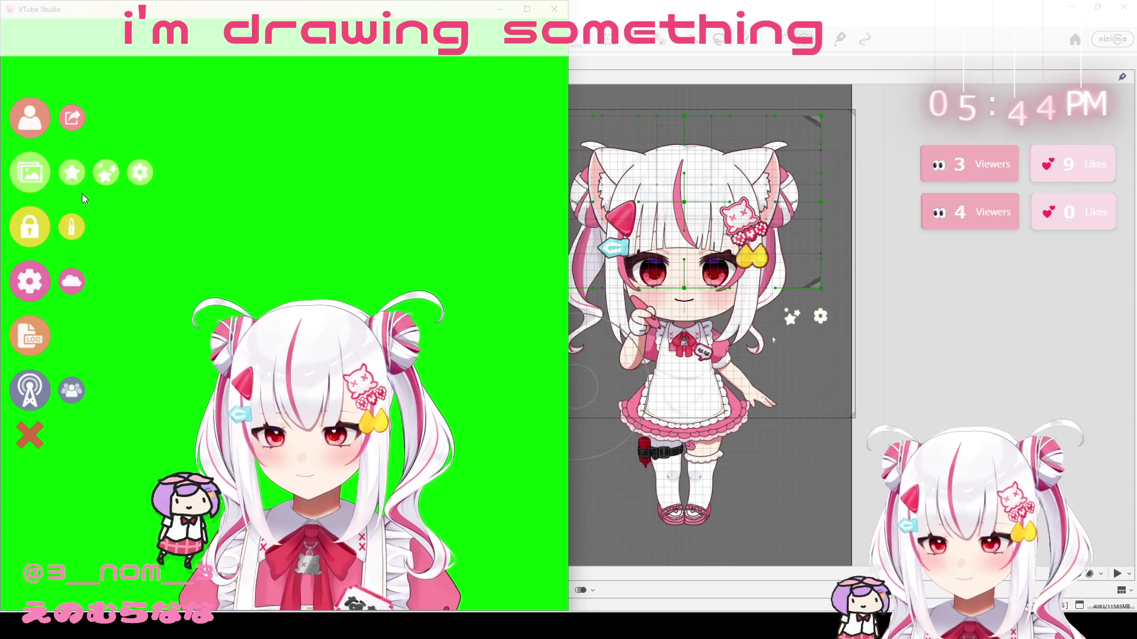
{"action": "left_click", "coordinate": [36, 123]}
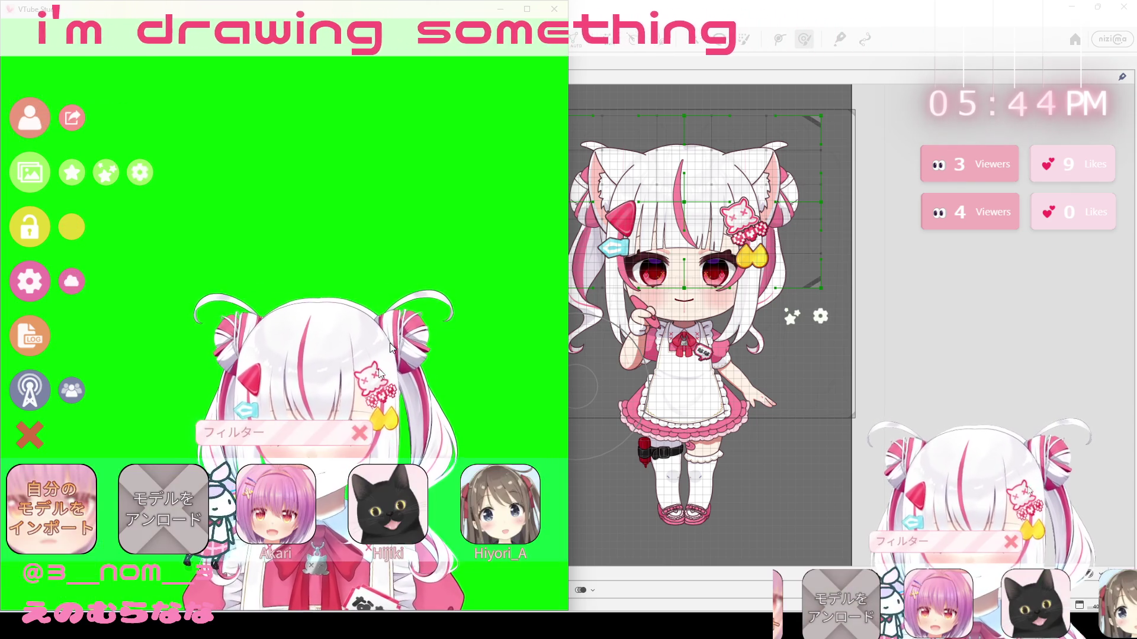
{"action": "scroll", "coordinate": [433, 548], "scroll_direction": "down", "scroll_amount": 5}
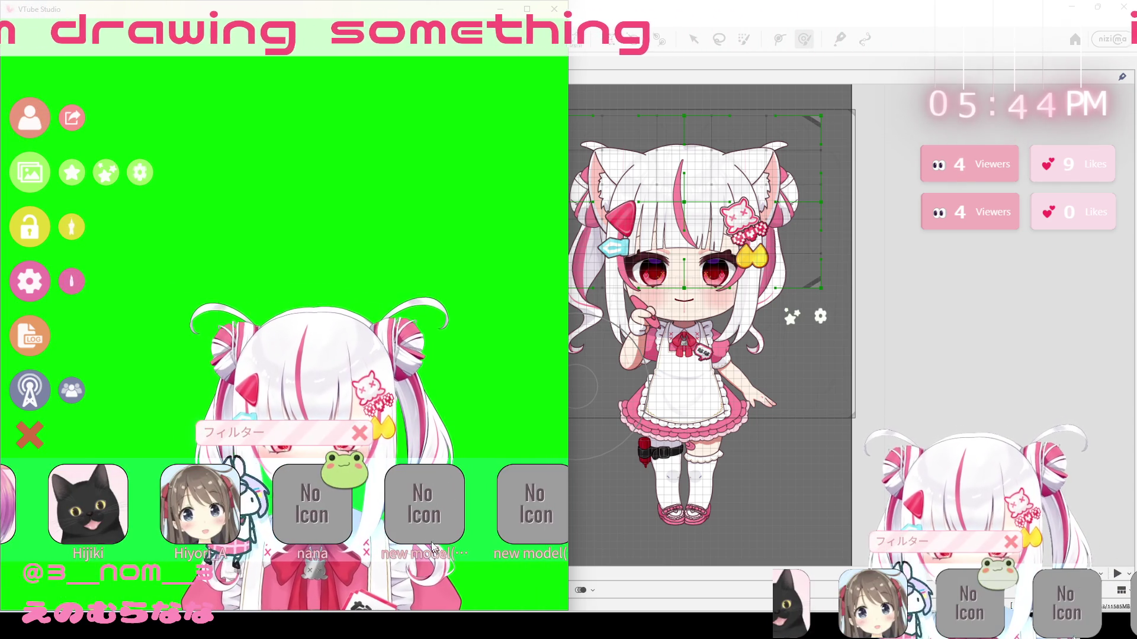
{"action": "scroll", "coordinate": [434, 548], "scroll_direction": "down", "scroll_amount": 4}
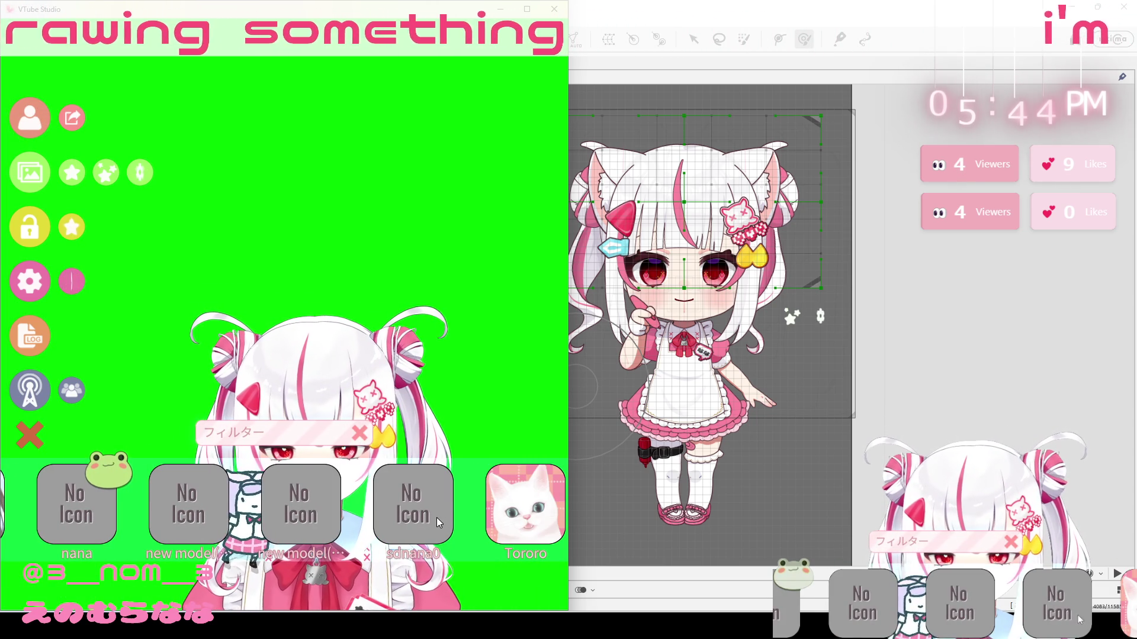
{"action": "left_click", "coordinate": [436, 518]}
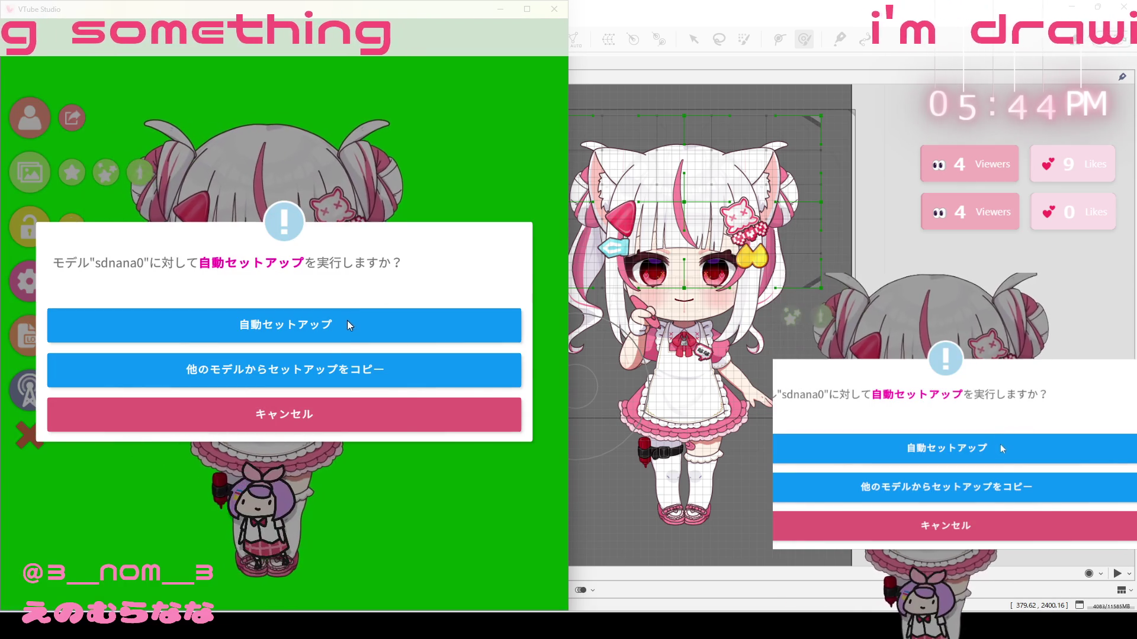
{"action": "left_click", "coordinate": [344, 329]}
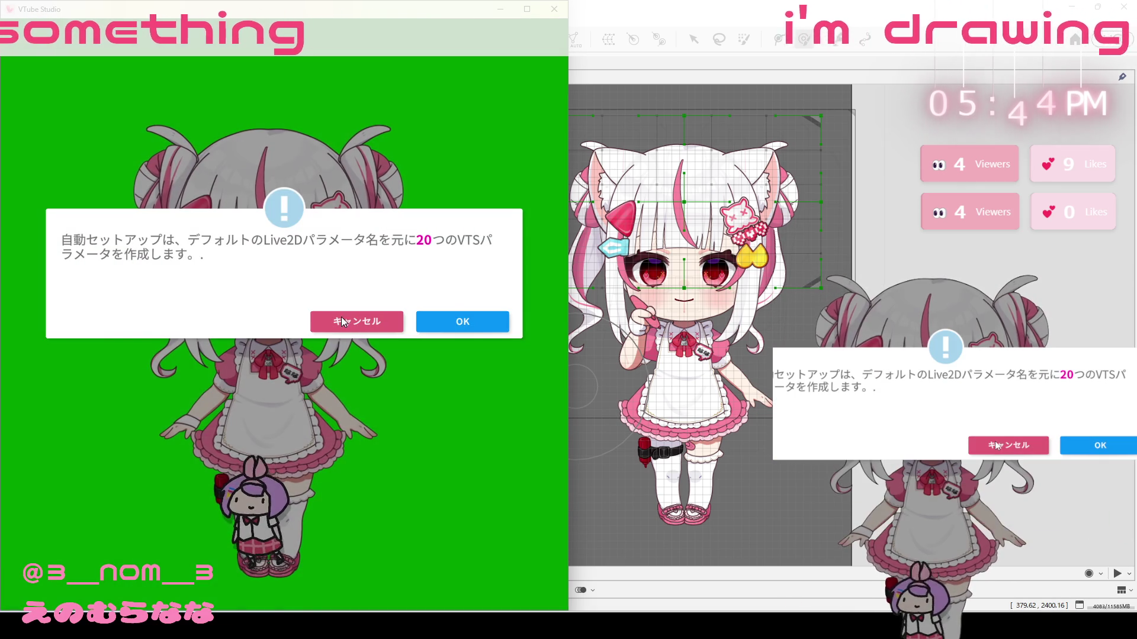
{"action": "left_click", "coordinate": [488, 321]}
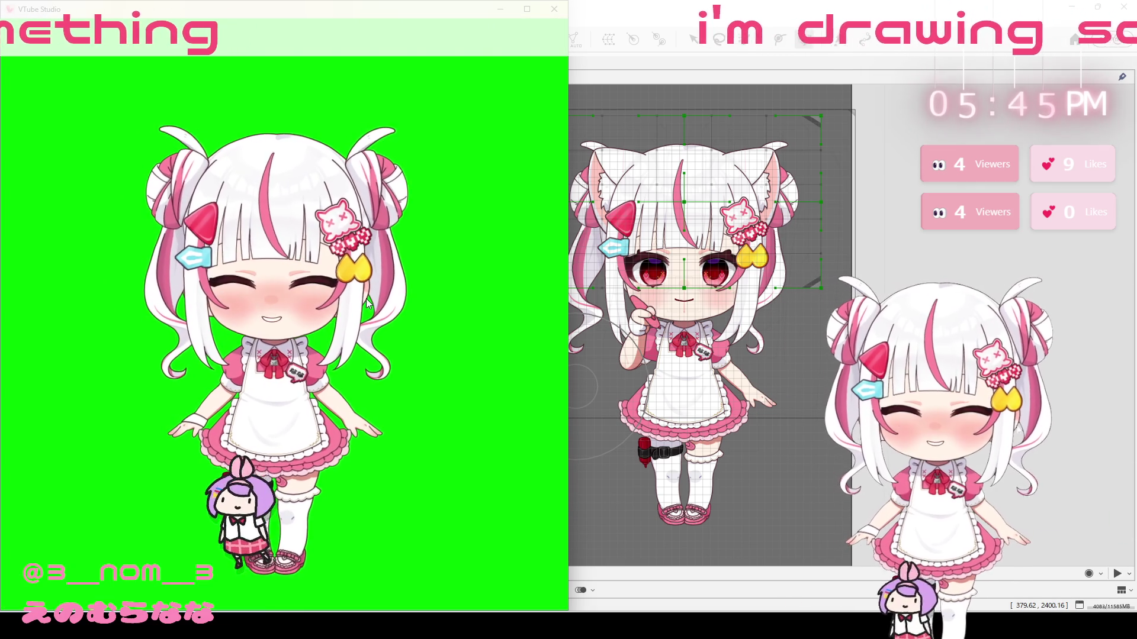
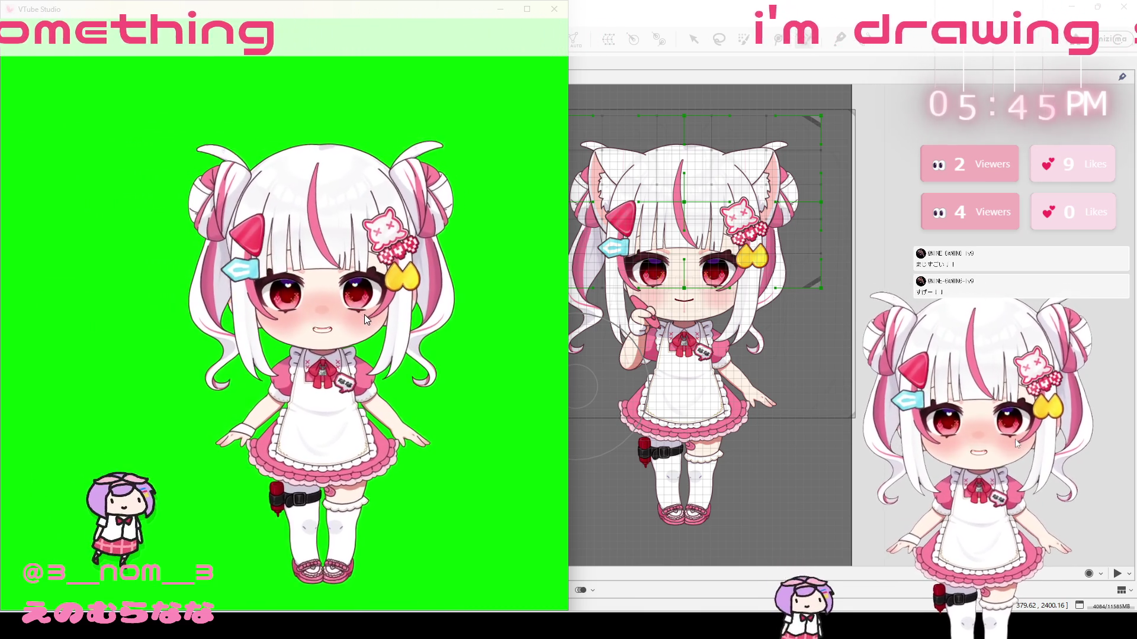
Step: Slide the VTube Studio preview aside and minimize it to reveal the Cubism Editor canvas
{"action": "left_click_drag", "start_coordinate": [386, 10], "coordinate": [740, 22]}
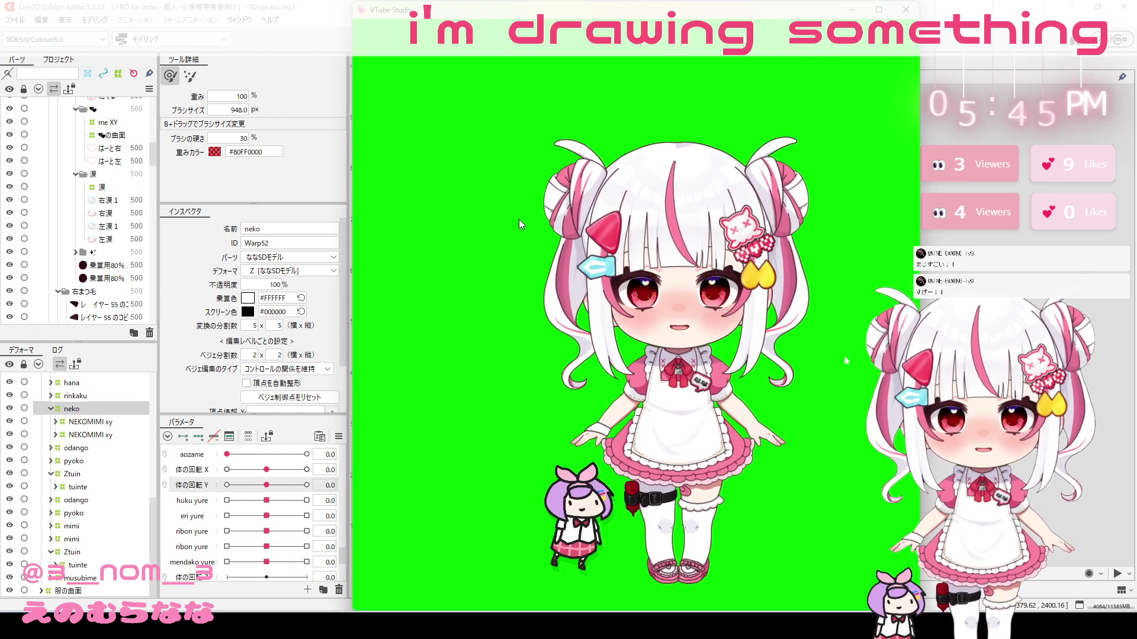
{"action": "double_click", "coordinate": [519, 220]}
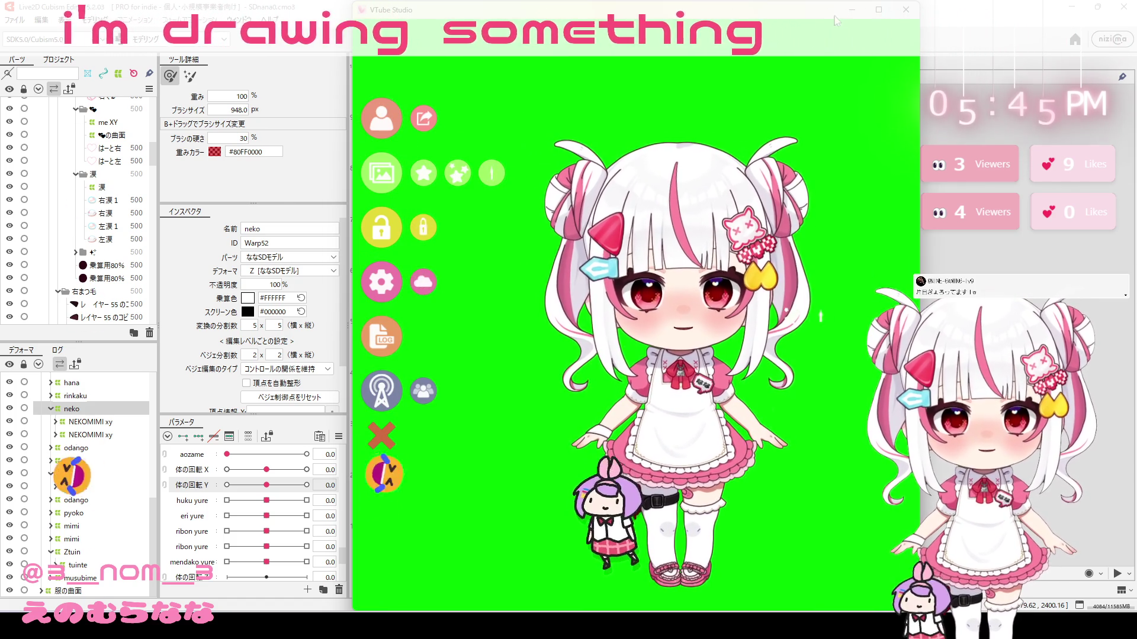
{"action": "left_click", "coordinate": [851, 9]}
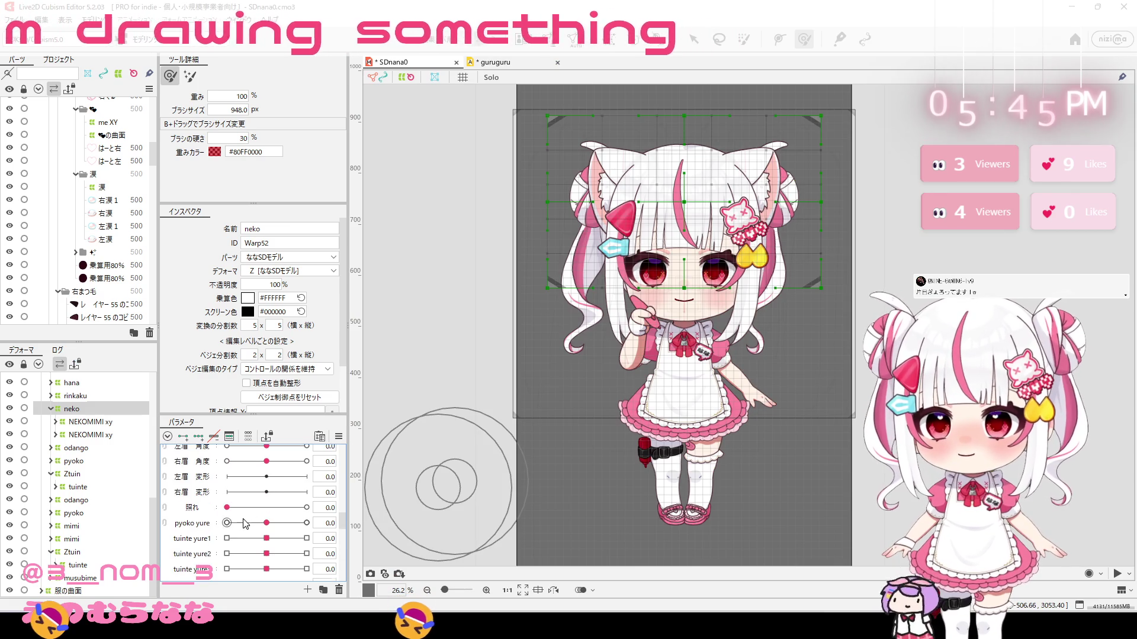
Step: Set the 照れ blush parameter to 1.0
{"action": "scroll", "coordinate": [254, 513], "scroll_direction": "down", "scroll_amount": 5}
{"action": "scroll", "coordinate": [251, 517], "scroll_direction": "down", "scroll_amount": 3}
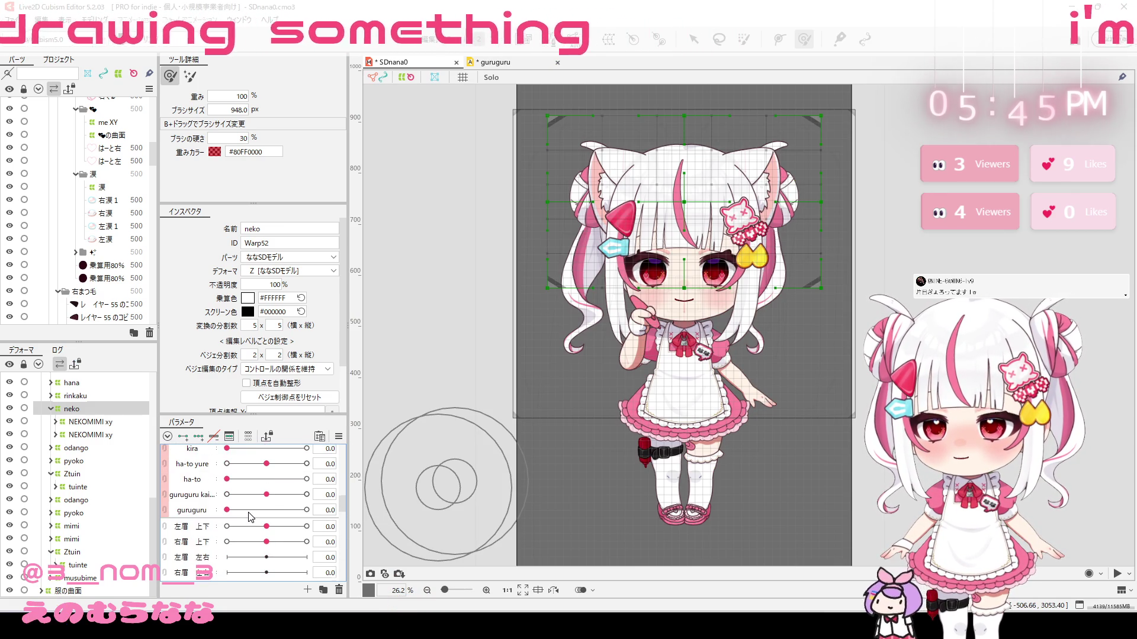
{"action": "left_click_drag", "start_coordinate": [228, 508], "coordinate": [306, 508]}
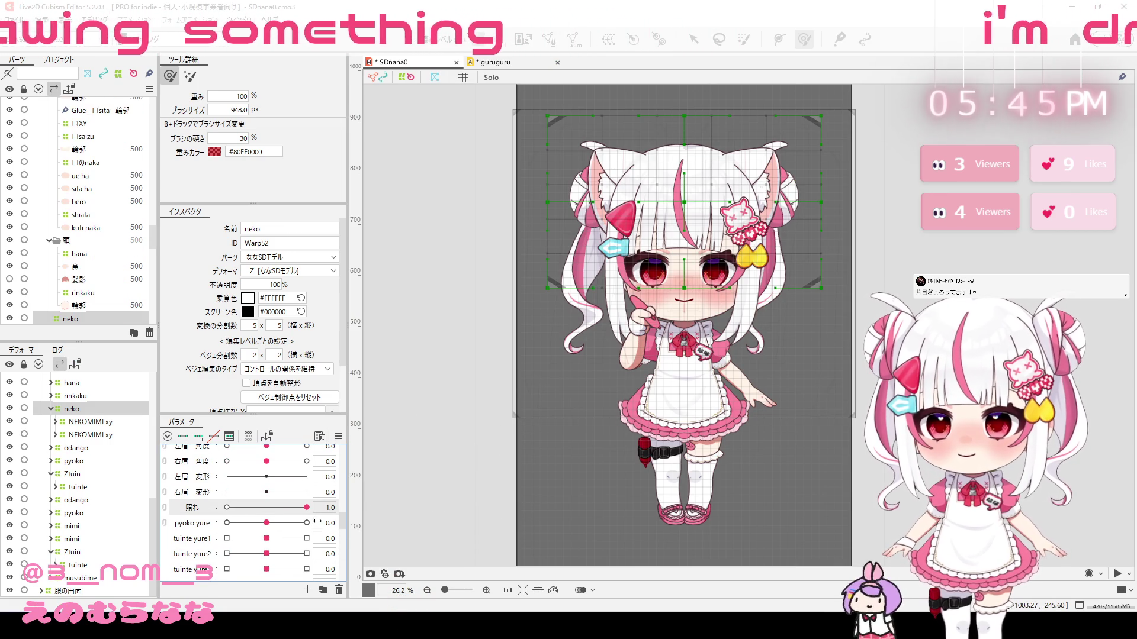
Step: Confirm the 照れ parameter's ID is ParamCheek without changes, then return to VTube Studio
{"action": "left_click", "coordinate": [339, 438]}
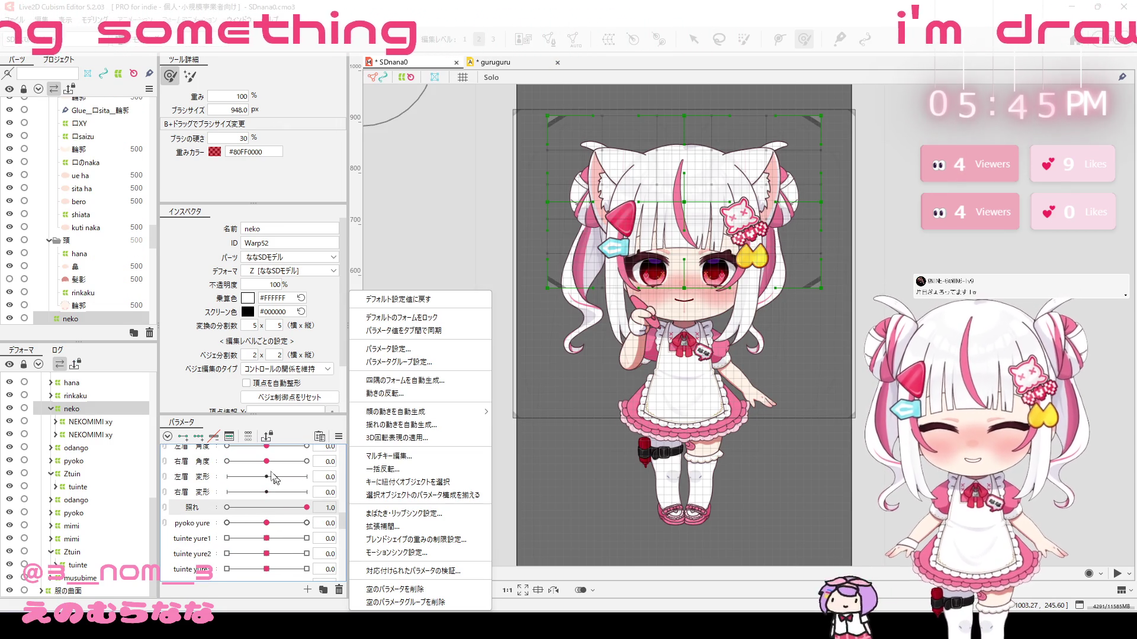
{"action": "right_click", "coordinate": [208, 513]}
{"action": "left_click", "coordinate": [225, 516]}
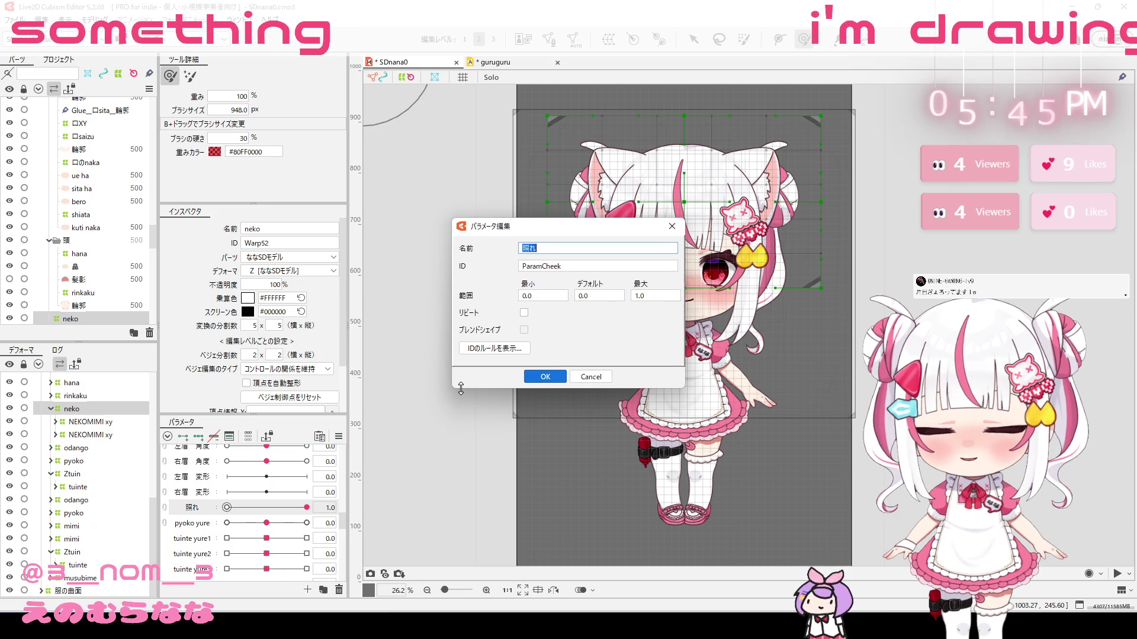
{"action": "left_click", "coordinate": [591, 377]}
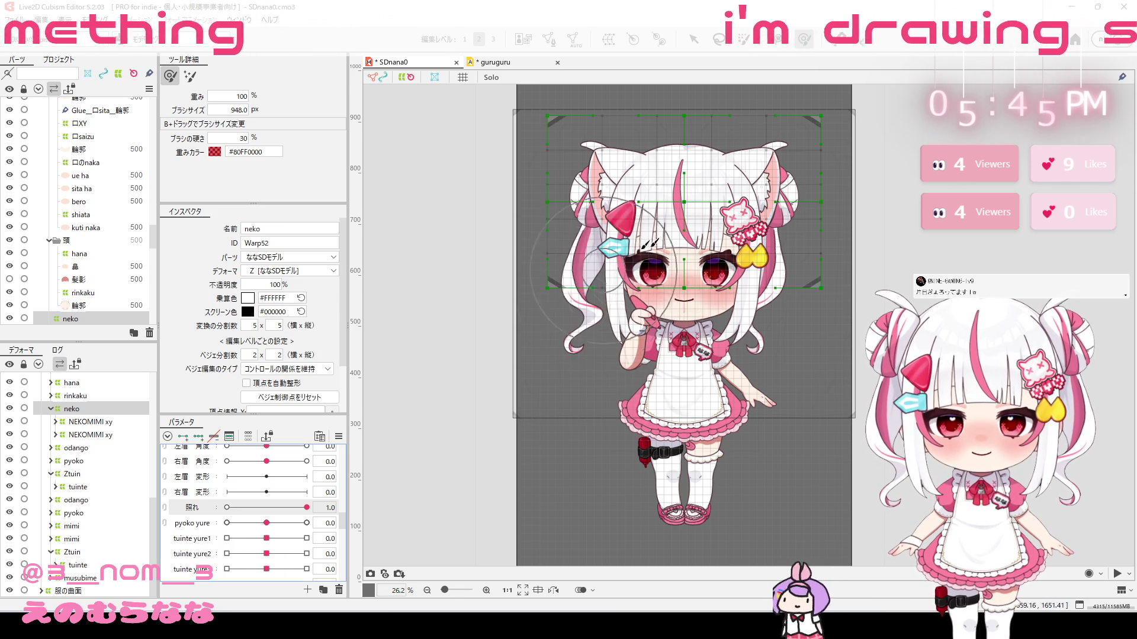
{"action": "mouse_move", "coordinate": [778, 628]}
{"action": "left_click", "coordinate": [778, 568]}
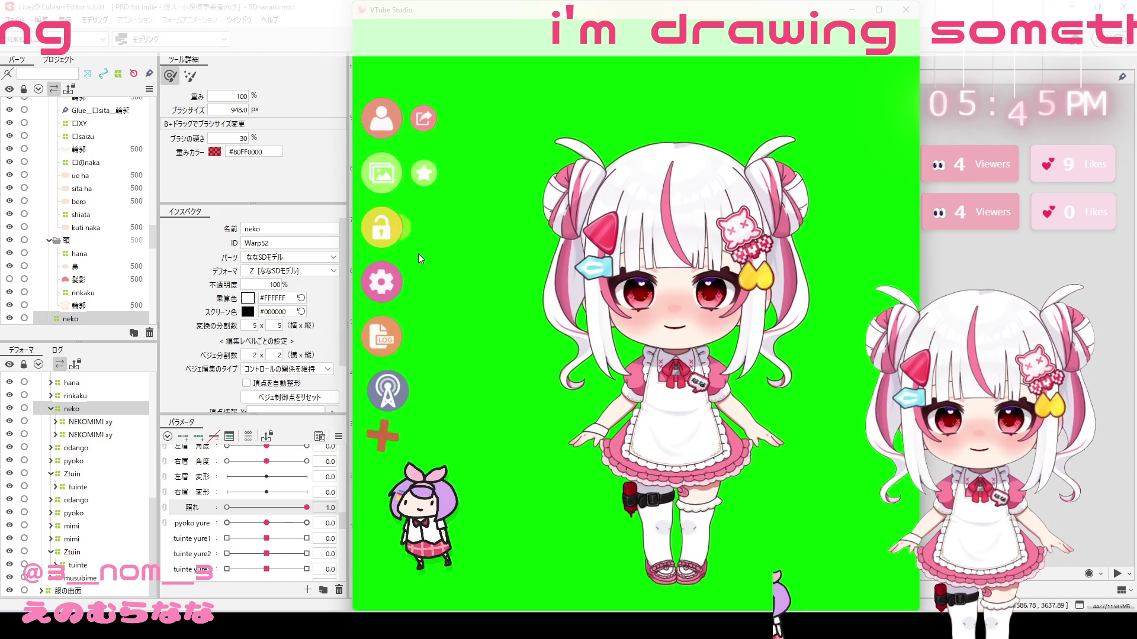
Step: Open the model's own settings in VTube Studio with the window maximized
{"action": "left_click", "coordinate": [392, 283]}
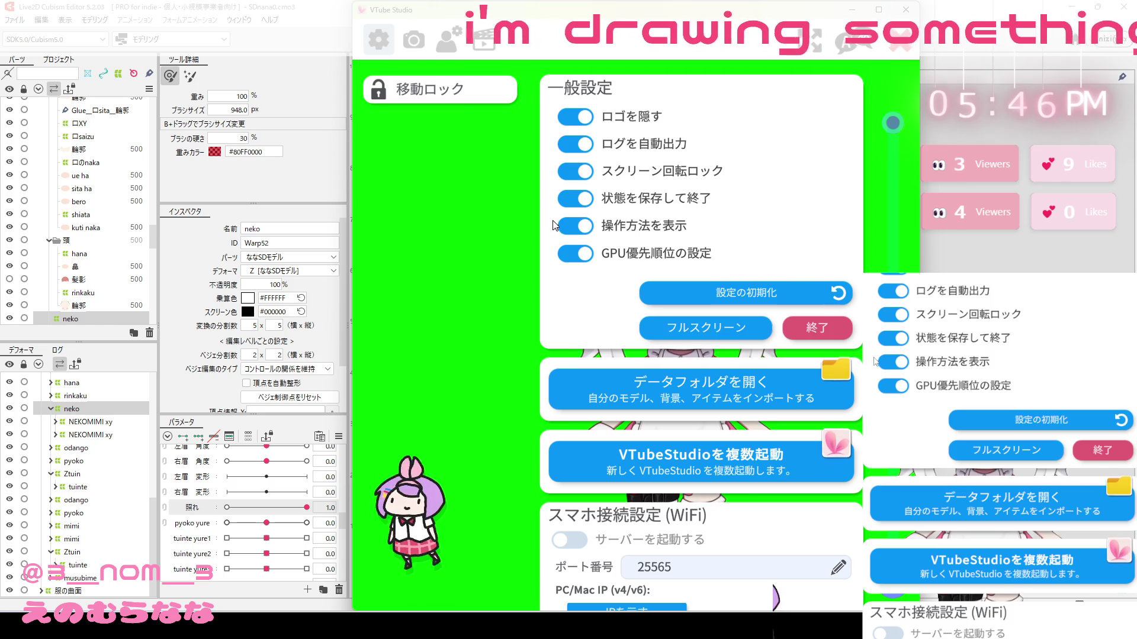
{"action": "left_click", "coordinate": [447, 54]}
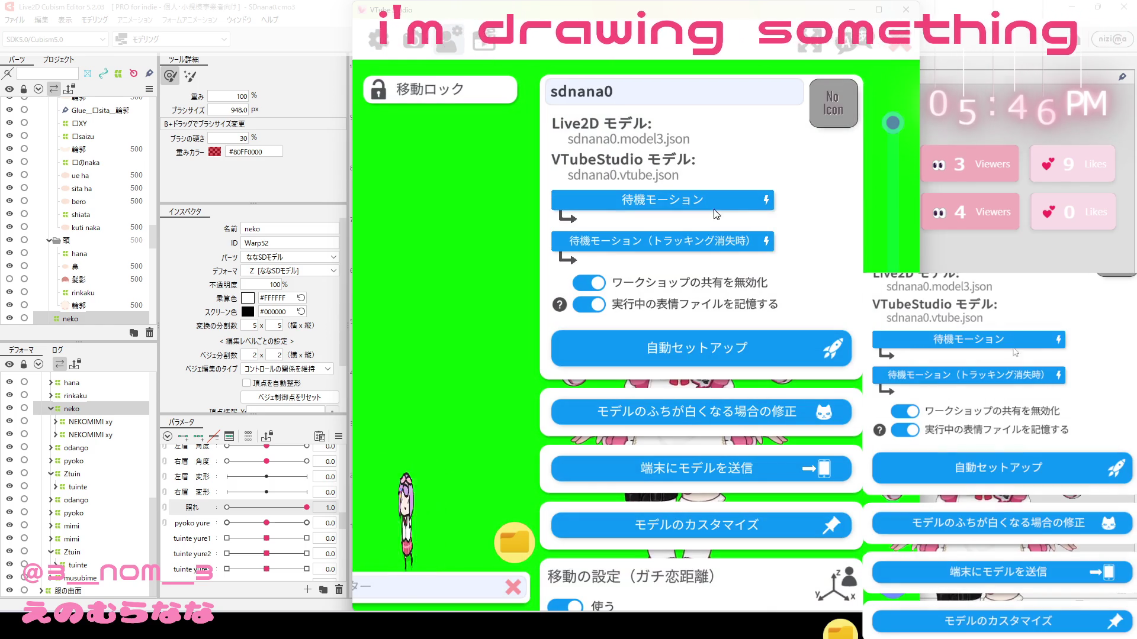
{"action": "scroll", "coordinate": [749, 289], "scroll_direction": "down", "scroll_amount": 3}
{"action": "scroll", "coordinate": [681, 258], "scroll_direction": "down", "scroll_amount": 2}
{"action": "scroll", "coordinate": [658, 303], "scroll_direction": "down", "scroll_amount": 2}
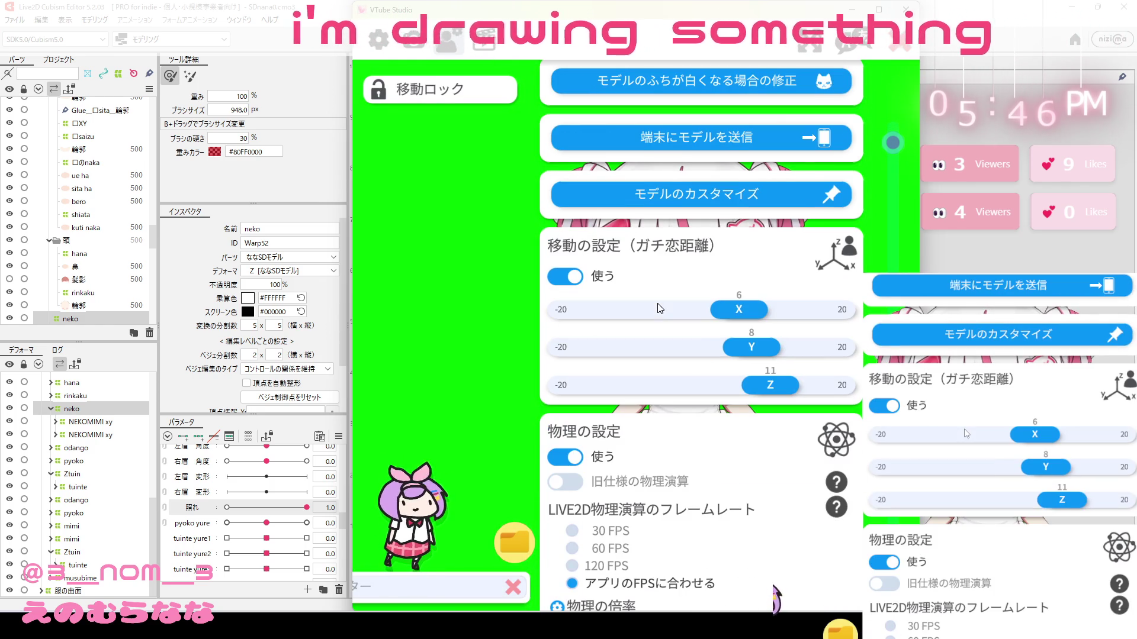
{"action": "left_click", "coordinate": [879, 10]}
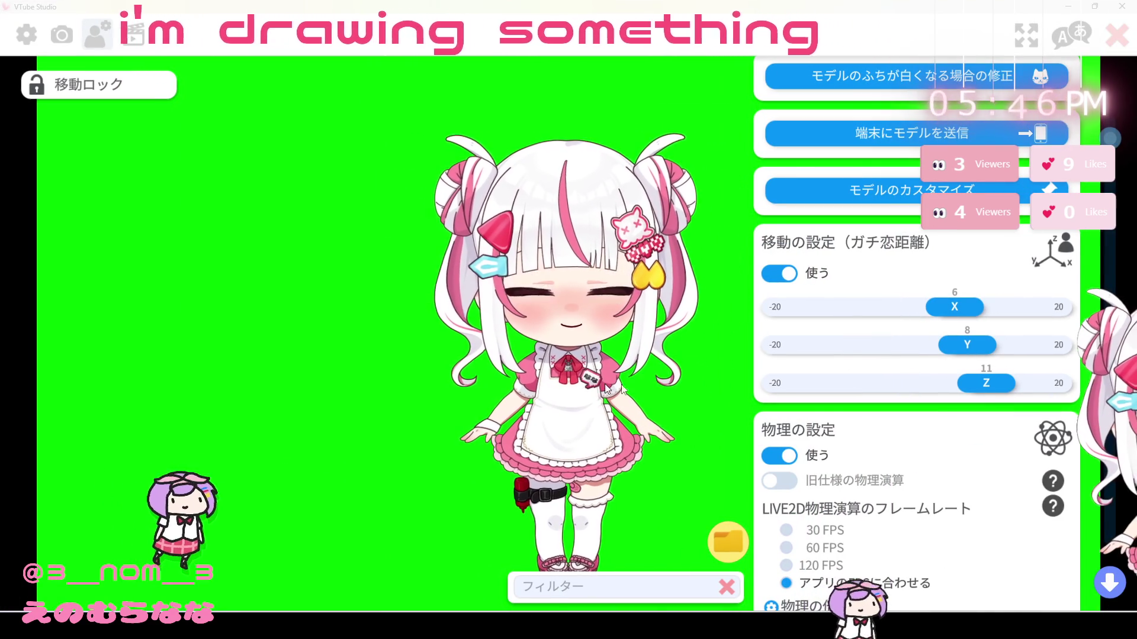
Step: Filter the parameter mappings by 'eye' to show Eye Open Left and Right
{"action": "scroll", "coordinate": [860, 424], "scroll_direction": "down", "scroll_amount": 5}
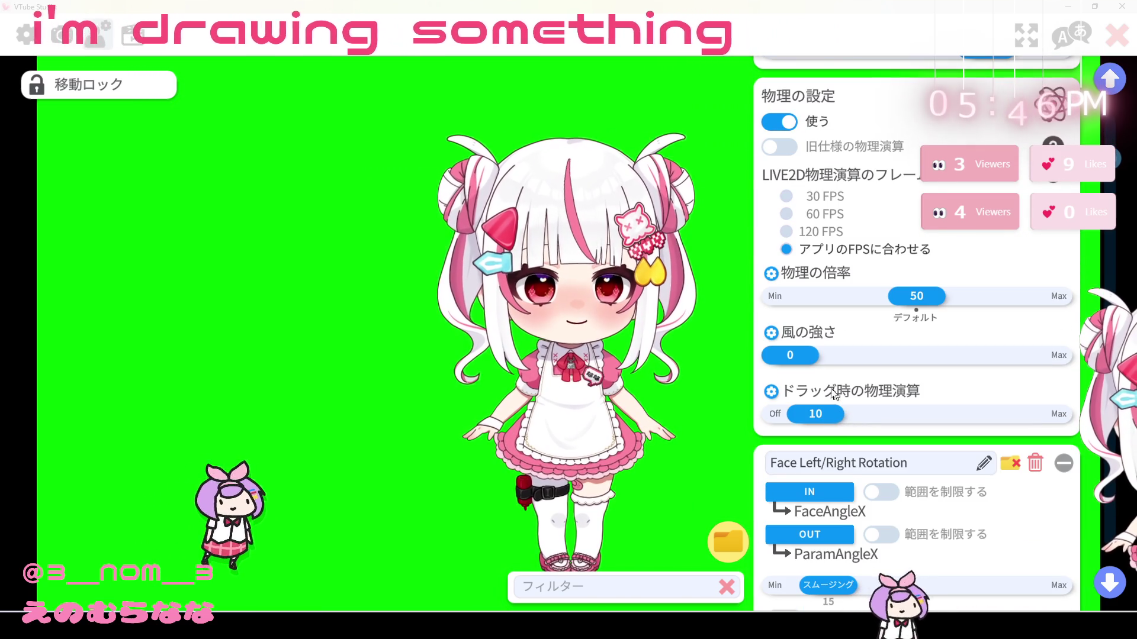
{"action": "scroll", "coordinate": [811, 426], "scroll_direction": "down", "scroll_amount": 3}
{"action": "scroll", "coordinate": [812, 426], "scroll_direction": "down", "scroll_amount": 1}
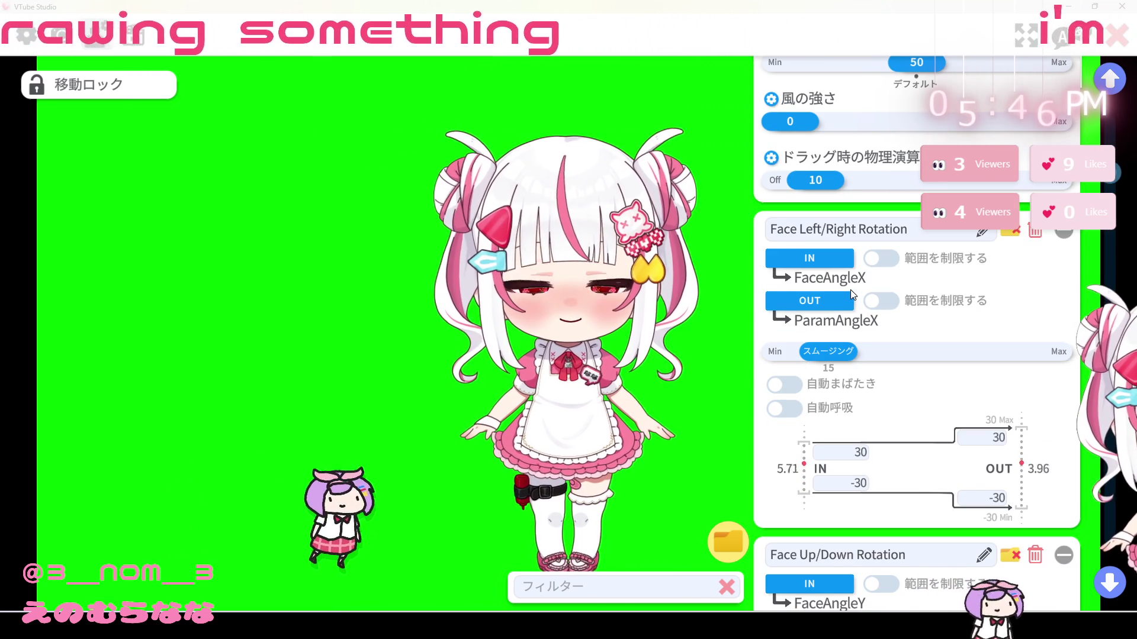
{"action": "left_click", "coordinate": [650, 582]}
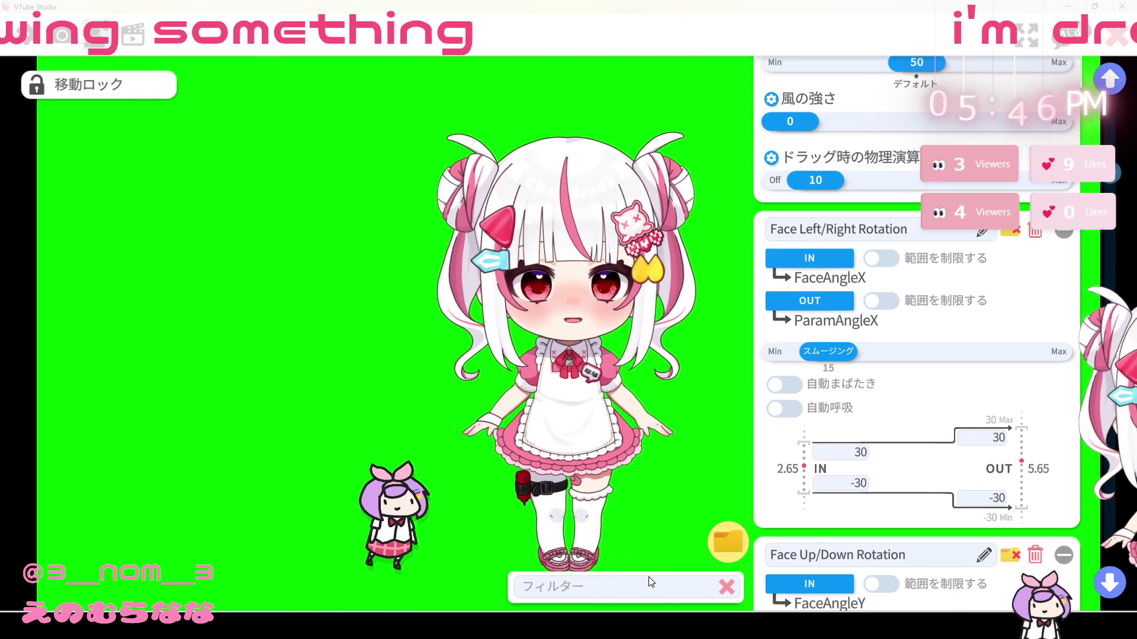
{"action": "type", "text": "eye"}
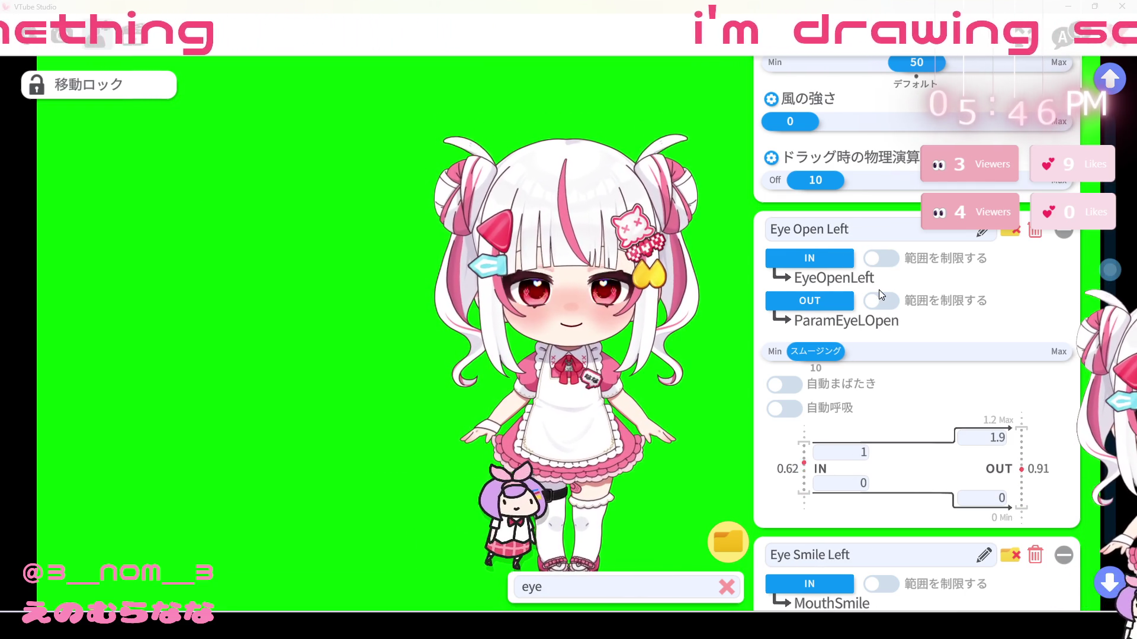
{"action": "scroll", "coordinate": [955, 377], "scroll_direction": "down", "scroll_amount": 1}
{"action": "scroll", "coordinate": [954, 376], "scroll_direction": "up", "scroll_amount": 3}
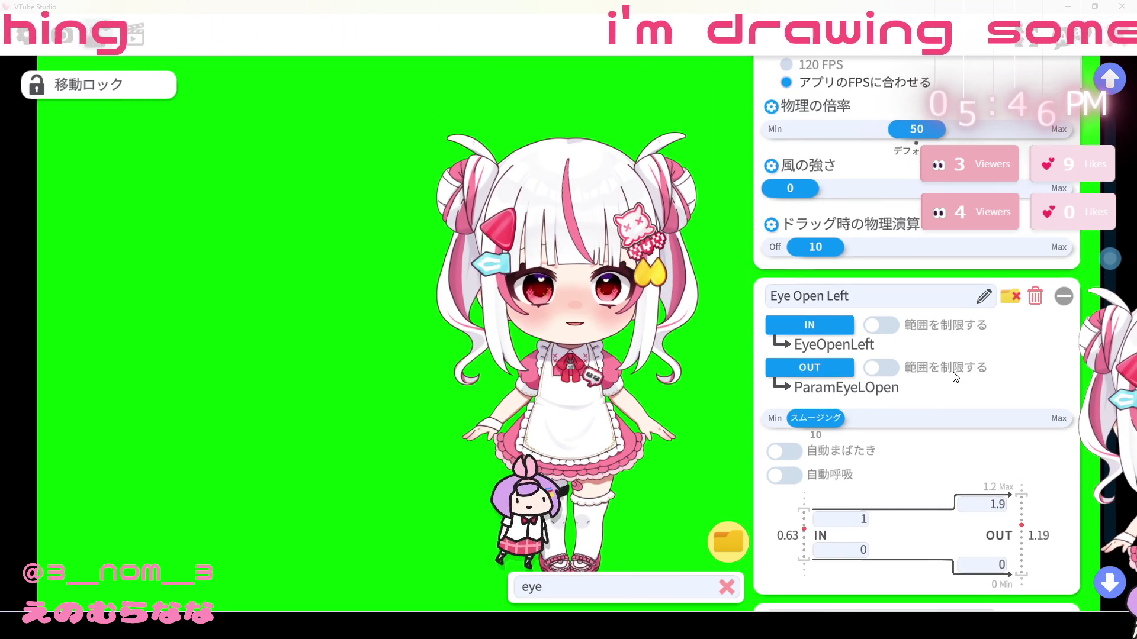
{"action": "scroll", "coordinate": [954, 375], "scroll_direction": "down", "scroll_amount": 14}
{"action": "scroll", "coordinate": [953, 374], "scroll_direction": "down", "scroll_amount": 3}
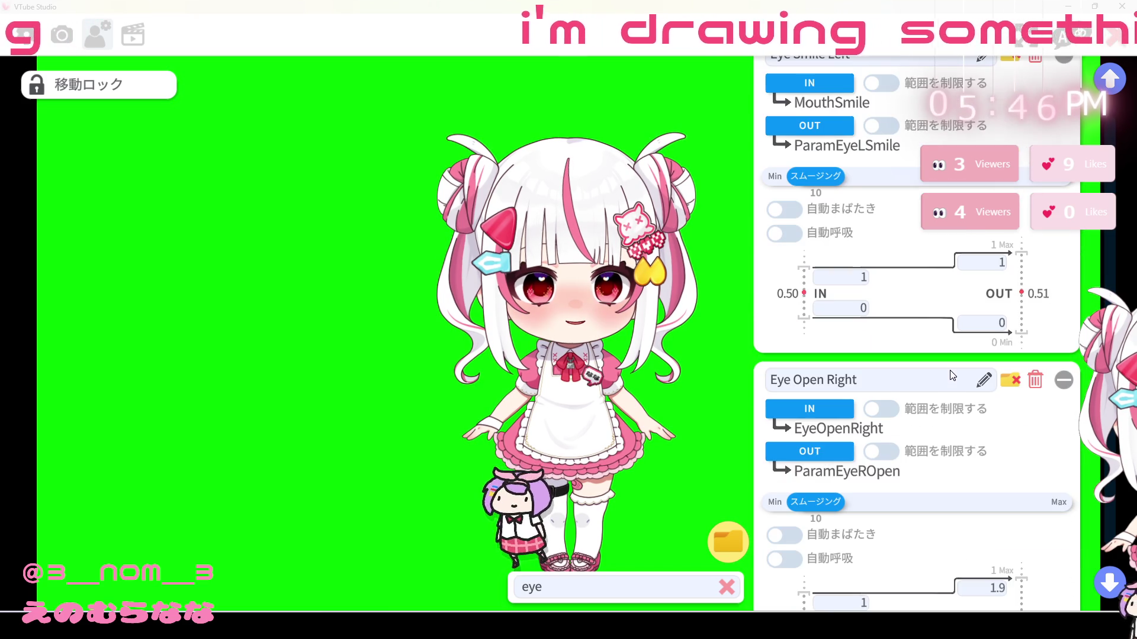
{"action": "scroll", "coordinate": [994, 499], "scroll_direction": "down", "scroll_amount": 2}
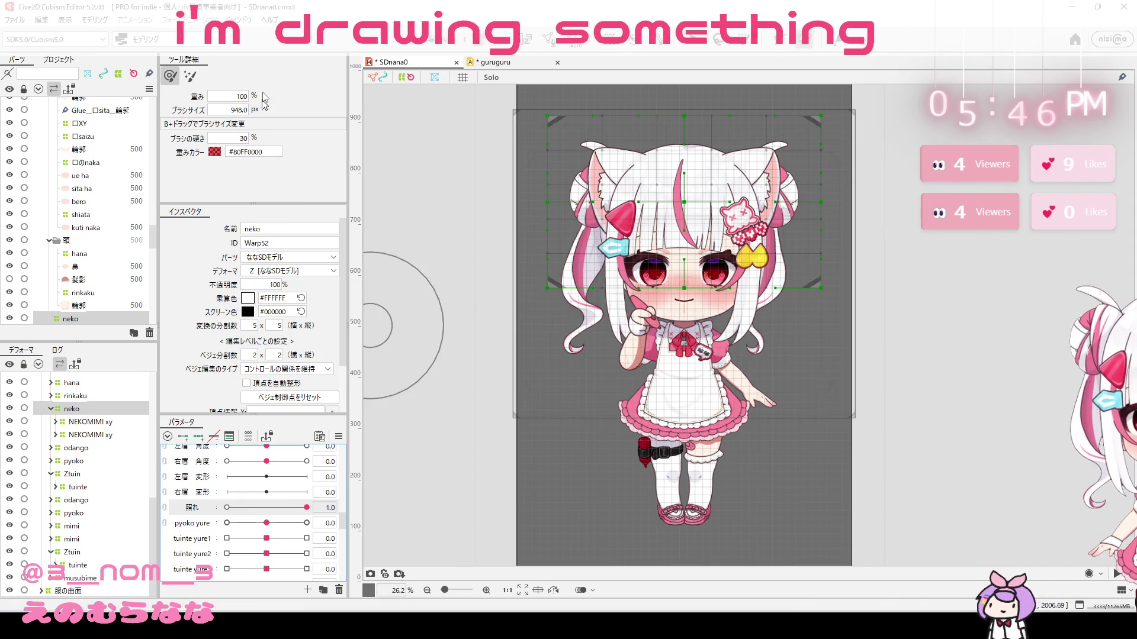
Step: Try a key command on the 右目 開閉 parameter, dismissing the selection-required warning
{"action": "left_click", "coordinate": [95, 19]}
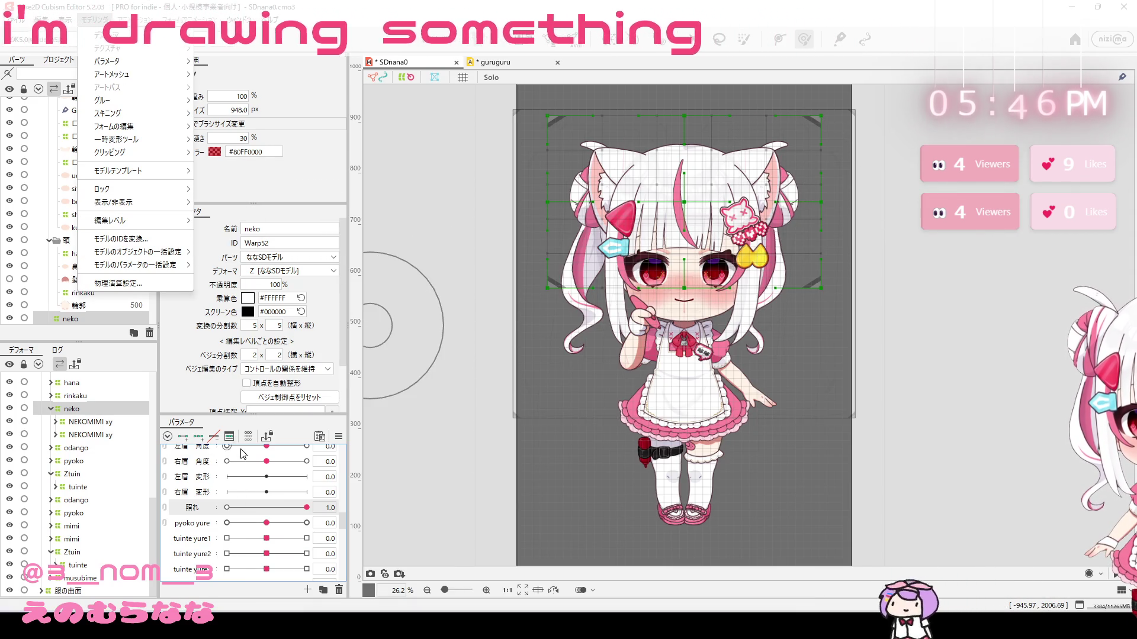
{"action": "scroll", "coordinate": [241, 485], "scroll_direction": "up", "scroll_amount": 5}
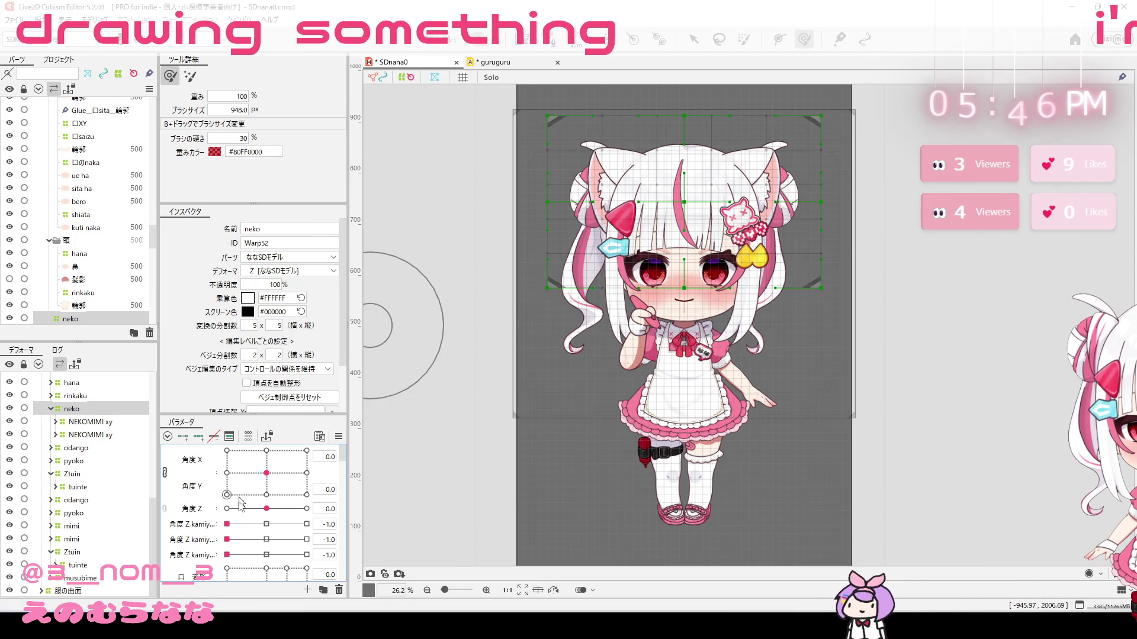
{"action": "scroll", "coordinate": [240, 510], "scroll_direction": "down", "scroll_amount": 5}
{"action": "scroll", "coordinate": [206, 473], "scroll_direction": "up", "scroll_amount": 1}
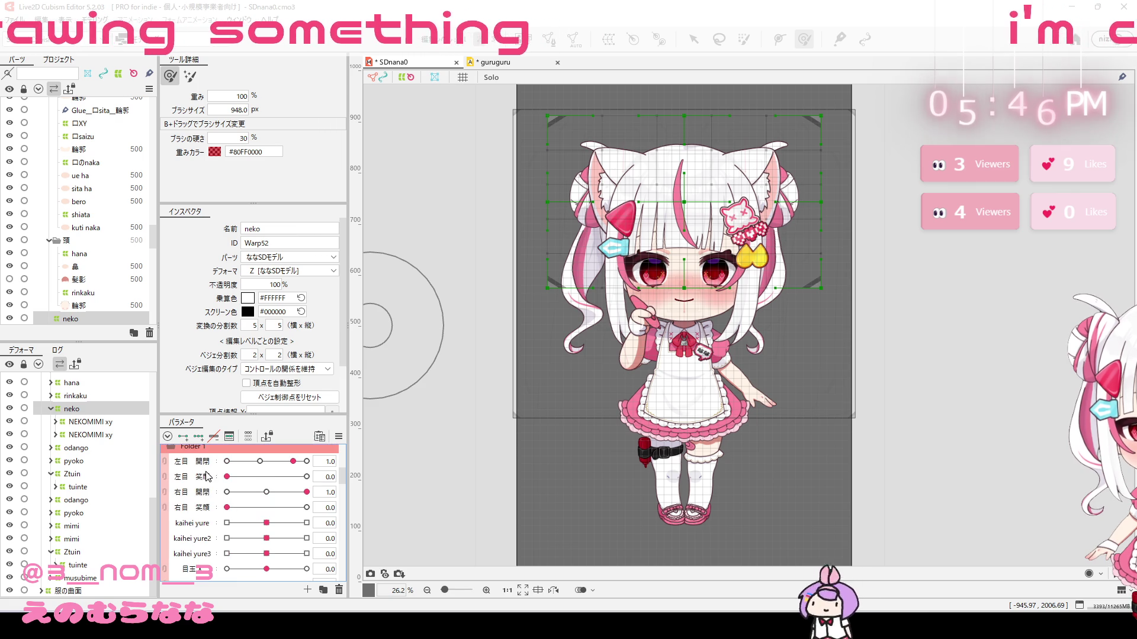
{"action": "left_click", "coordinate": [339, 437]}
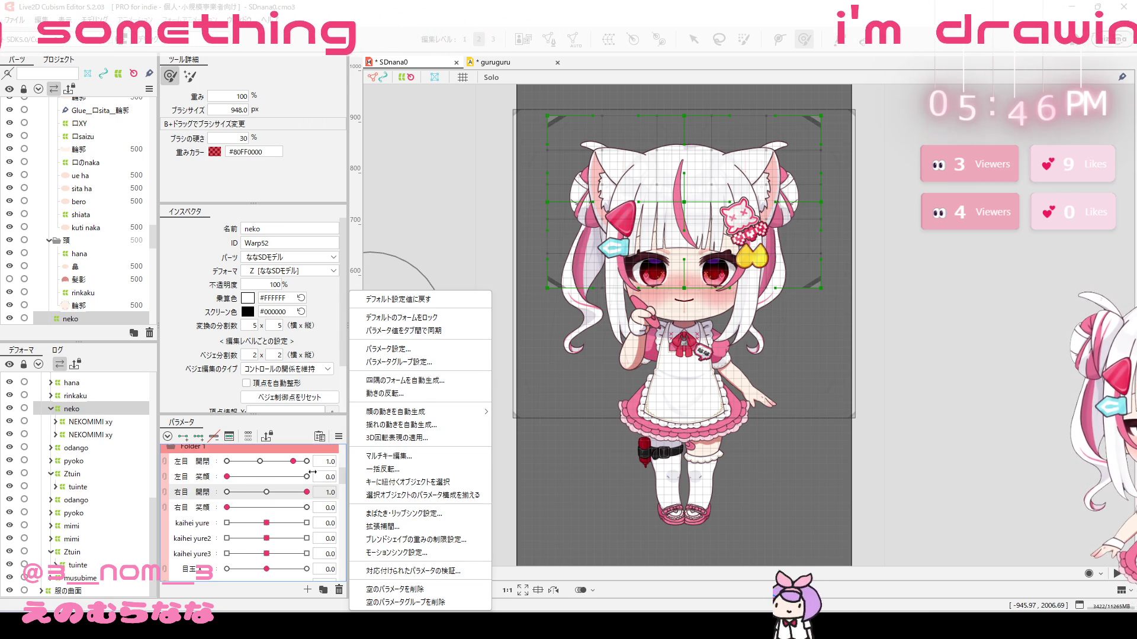
{"action": "left_click", "coordinate": [290, 504]}
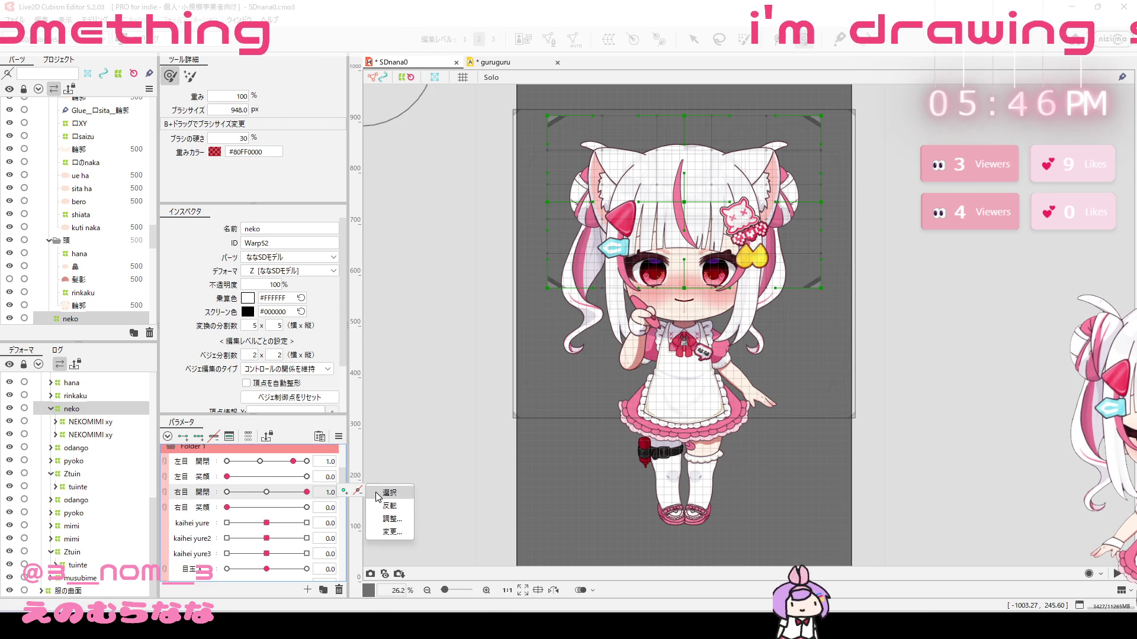
{"action": "left_click", "coordinate": [387, 520]}
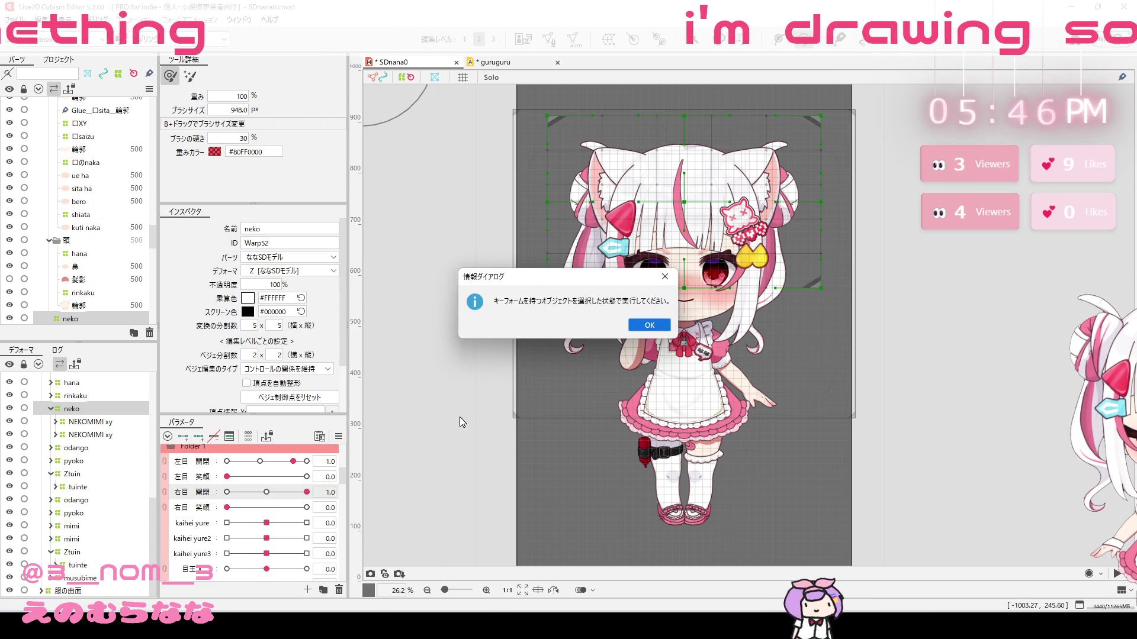
{"action": "left_click", "coordinate": [669, 328]}
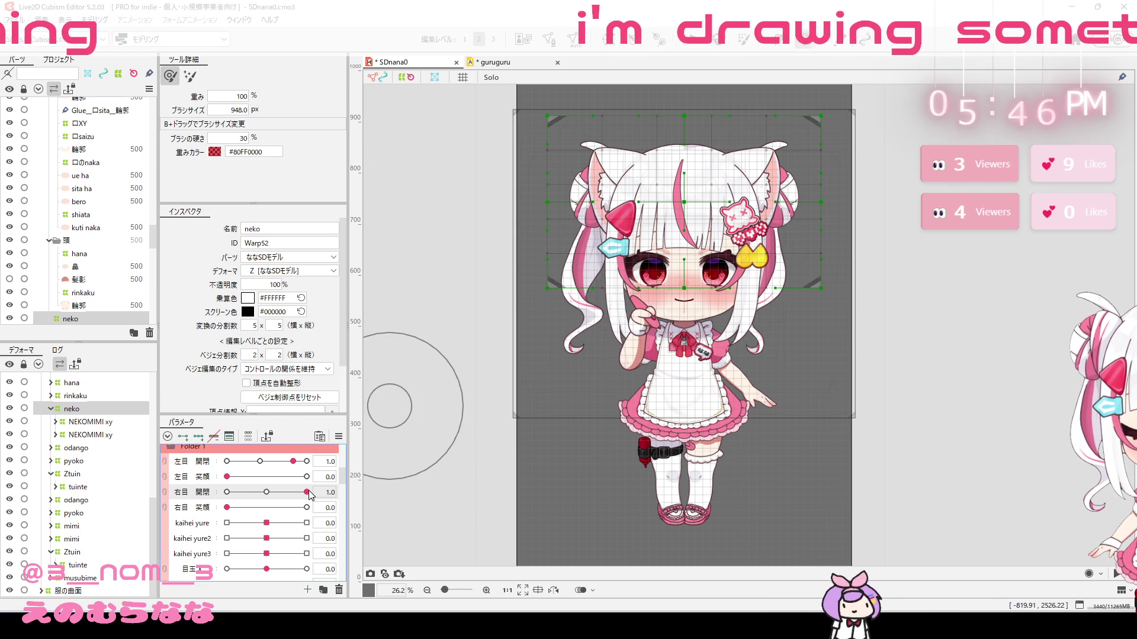
Step: Select objects keyed to 右目 開閉, apply adjusted key values, and set its maximum to 1.2
{"action": "left_click", "coordinate": [372, 491]}
{"action": "left_click", "coordinate": [388, 492]}
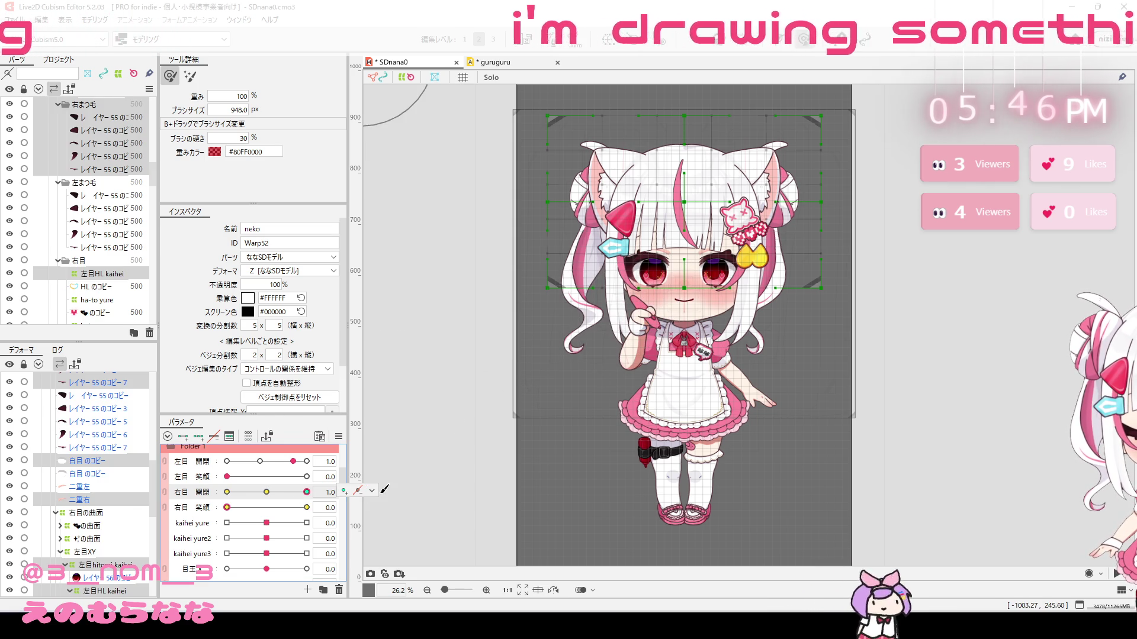
{"action": "left_click", "coordinate": [308, 500]}
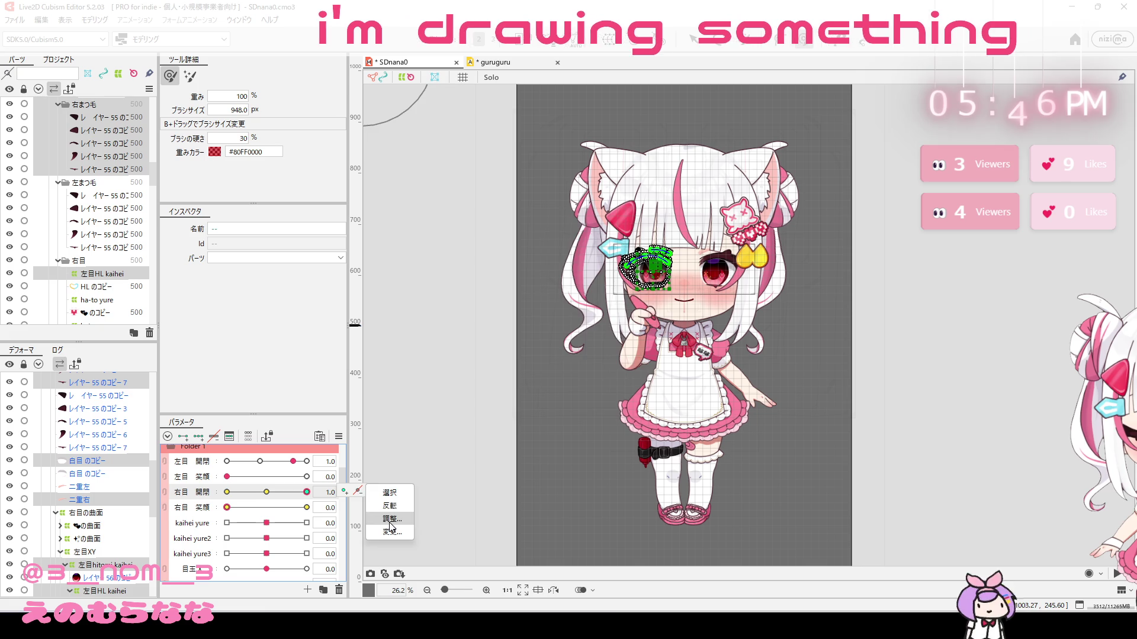
{"action": "left_click", "coordinate": [391, 518]}
{"action": "left_click", "coordinate": [545, 378]}
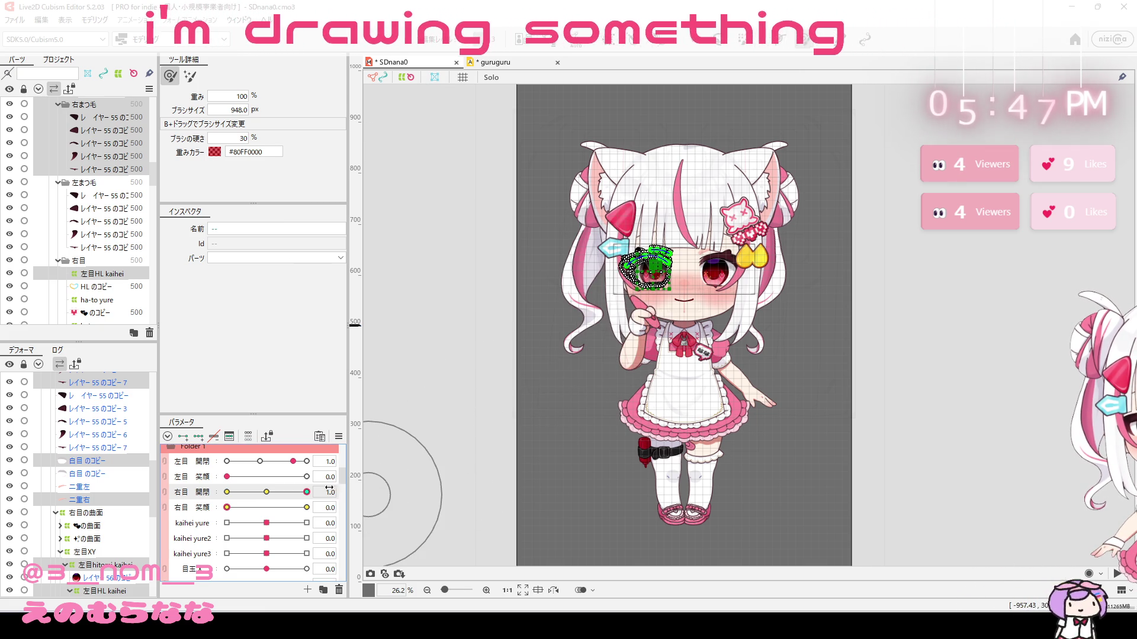
{"action": "left_click", "coordinate": [240, 504]}
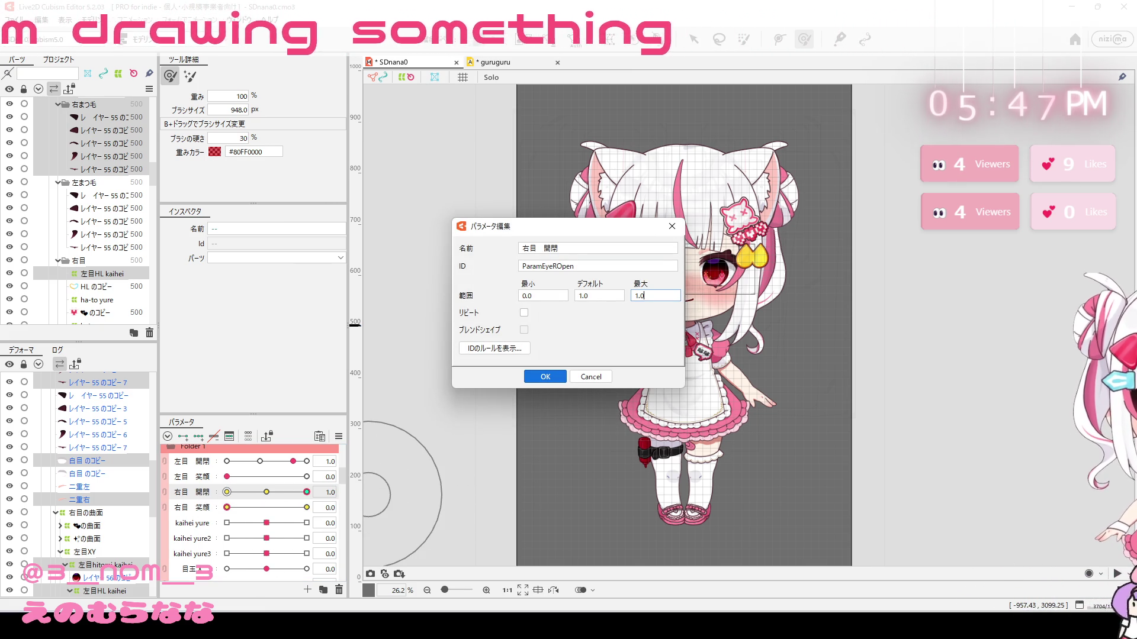
{"action": "key", "text": "Return"}
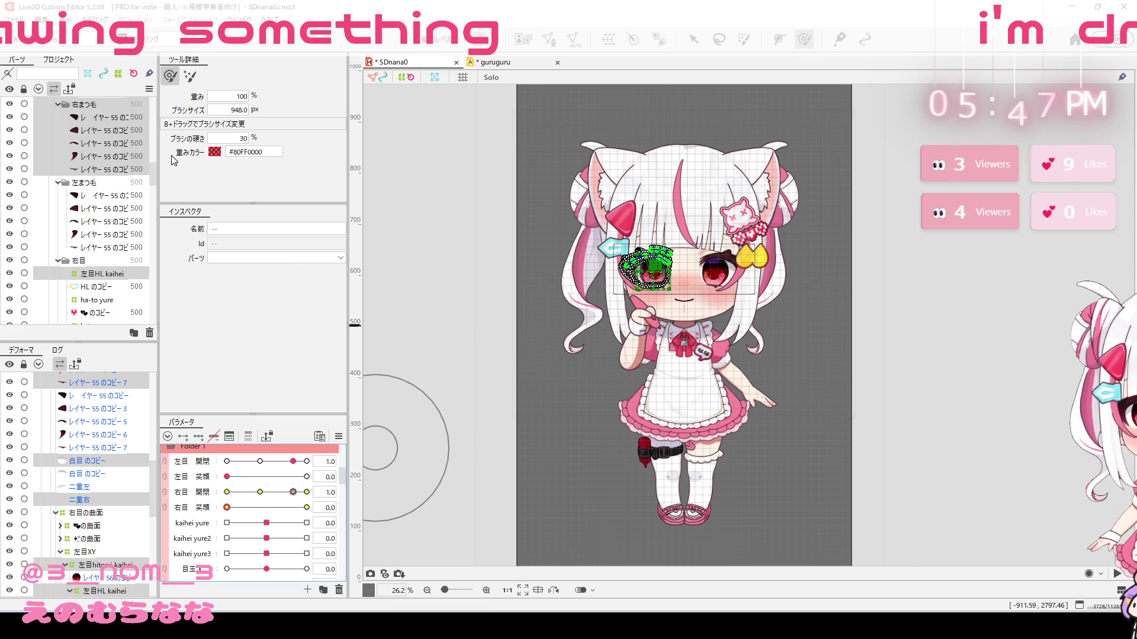
Step: Export the model as SDnana0.moc3 into VTube Studio's nanaSD folder, overwriting the existing file
{"action": "left_click", "coordinate": [13, 20]}
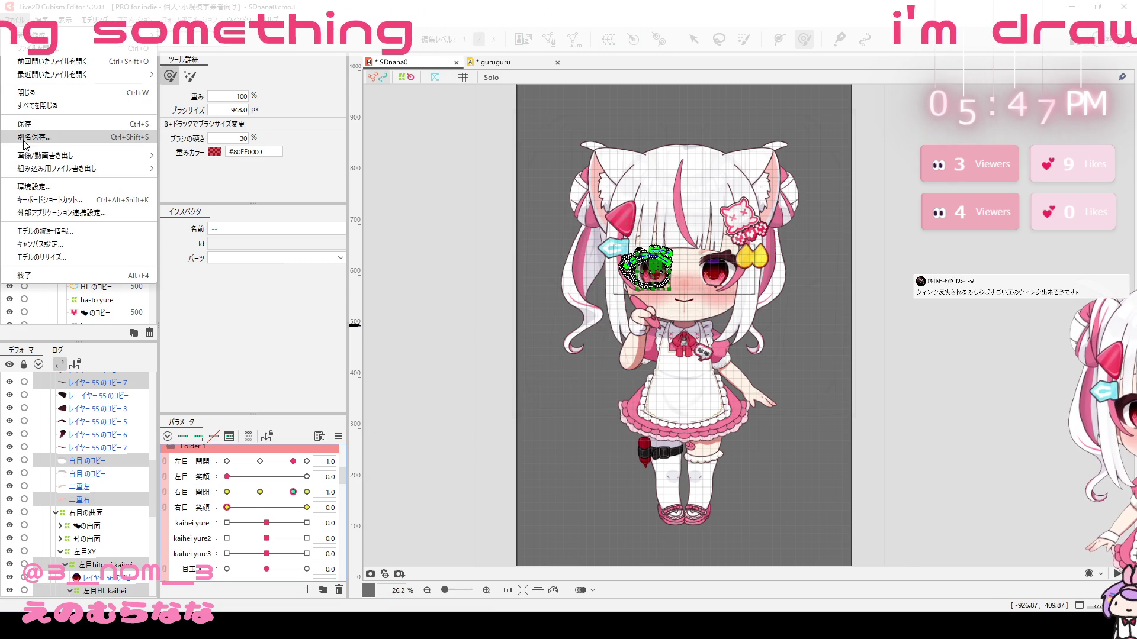
{"action": "mouse_move", "coordinate": [71, 172]}
{"action": "left_click", "coordinate": [197, 170]}
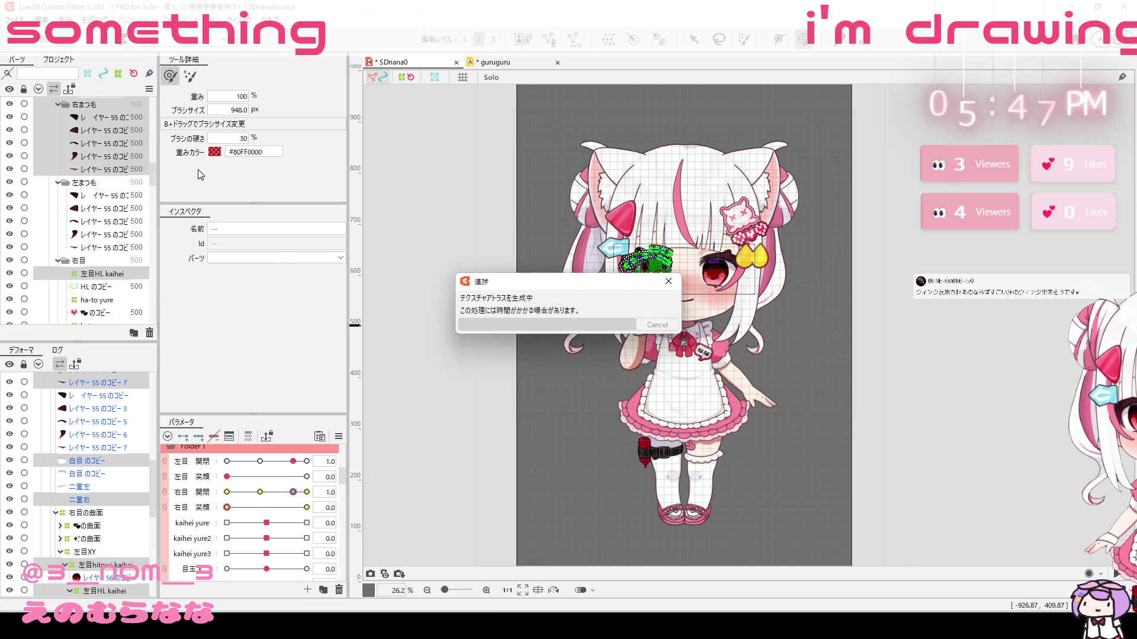
{"action": "left_click", "coordinate": [740, 332]}
{"action": "left_click", "coordinate": [558, 452]}
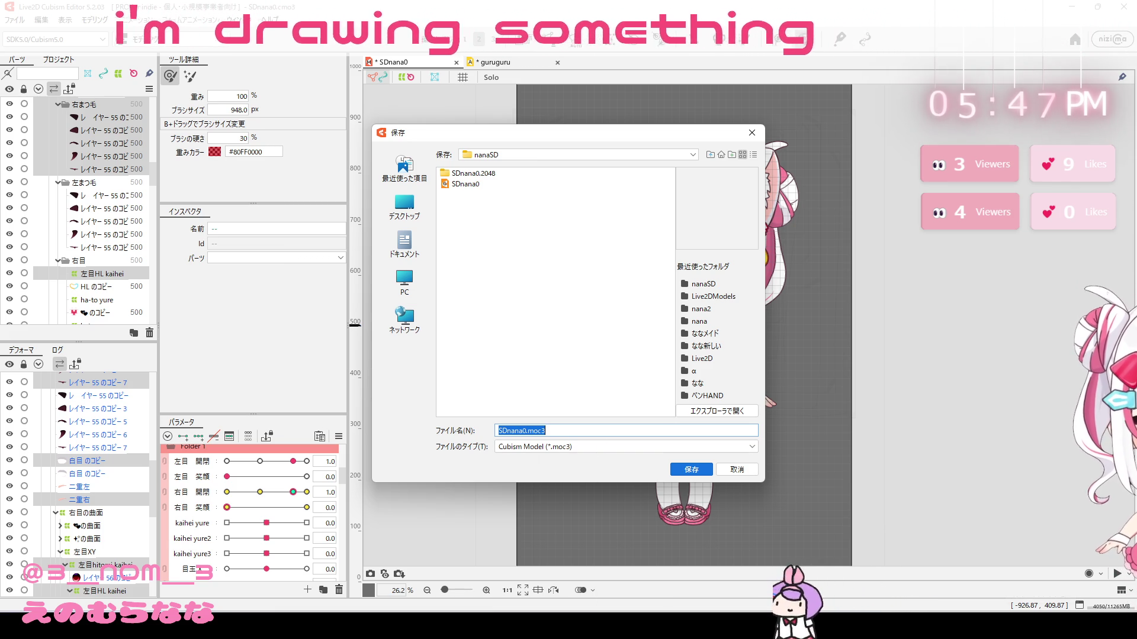
{"action": "key", "text": "Return"}
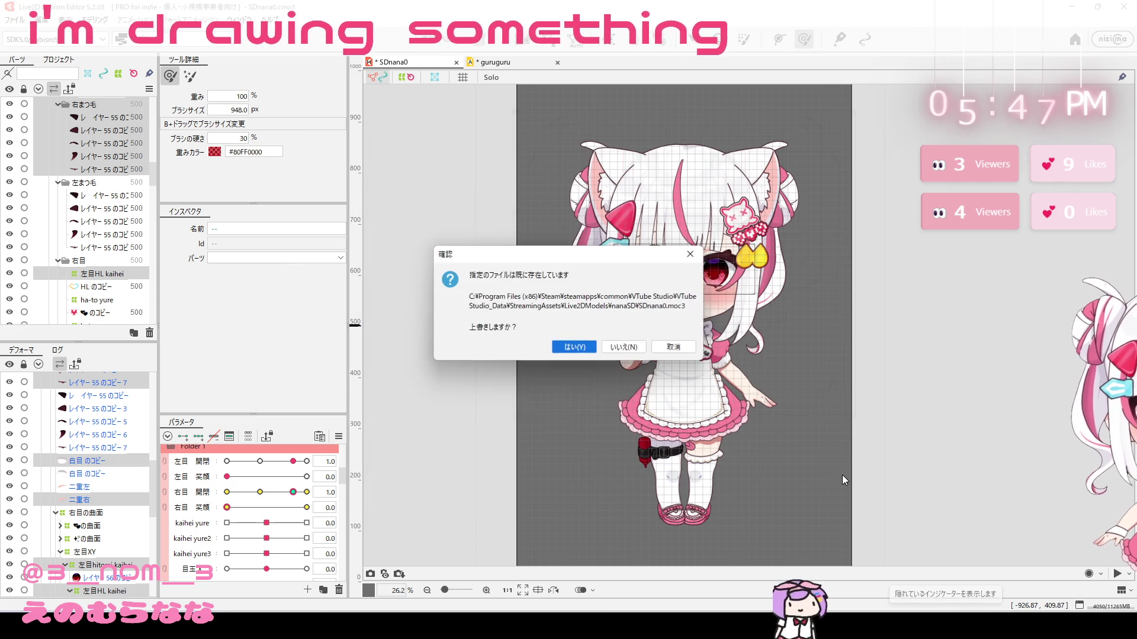
{"action": "key", "text": "Return"}
{"action": "key", "text": "Return"}
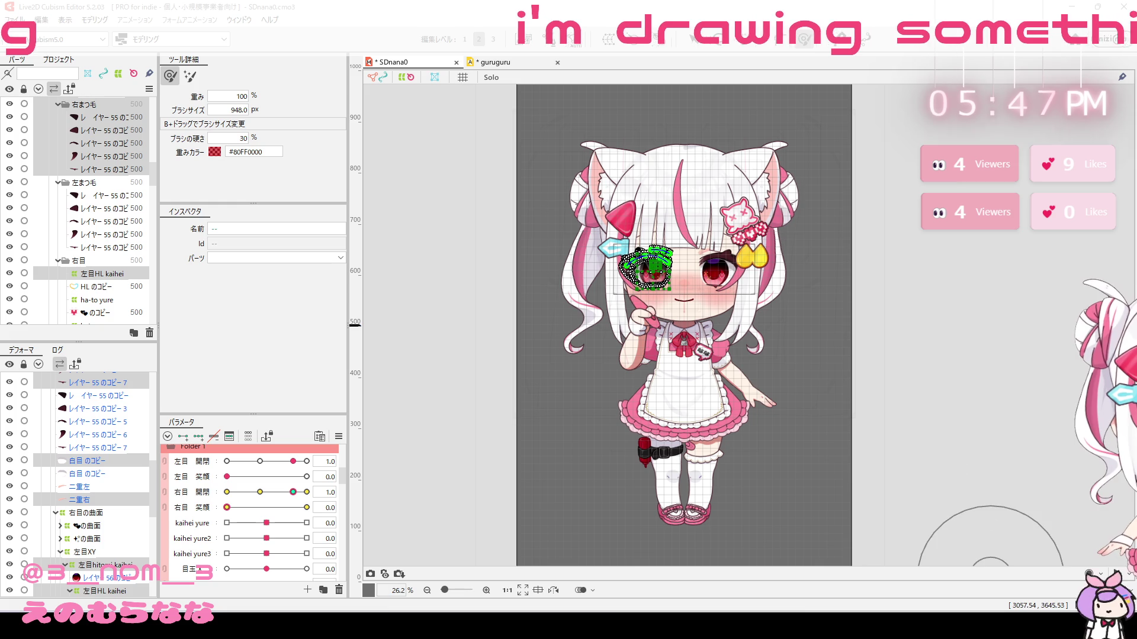
{"action": "left_click", "coordinate": [769, 569]}
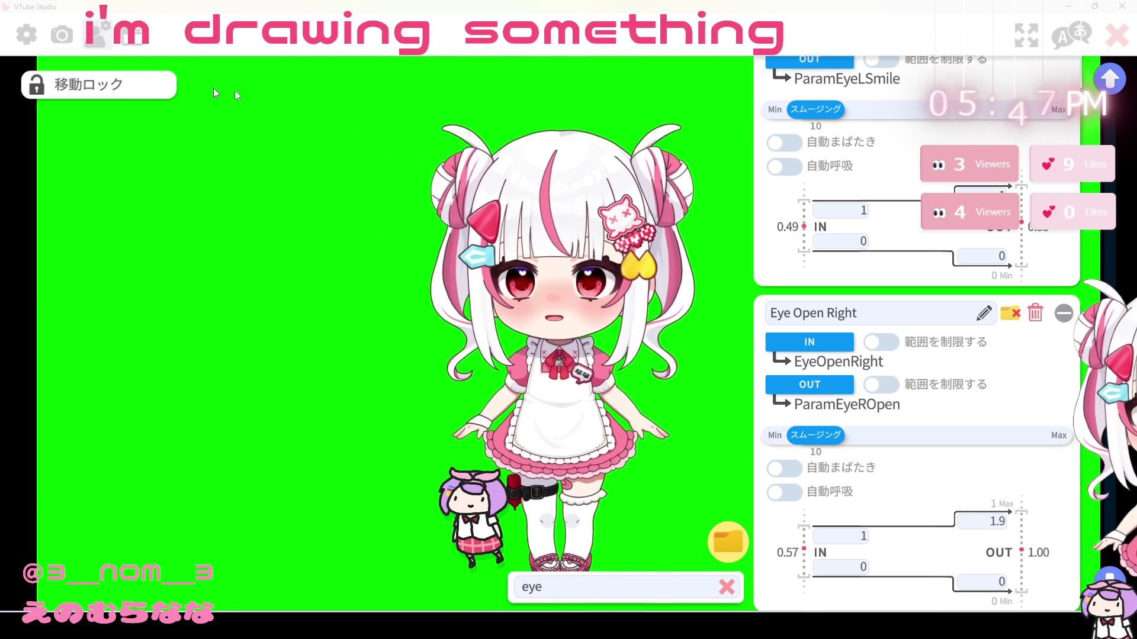
Step: Close the parameter settings, bring up the main menu beside the avatar, and dismiss the webcam DLC notice
{"action": "left_click", "coordinate": [1117, 36]}
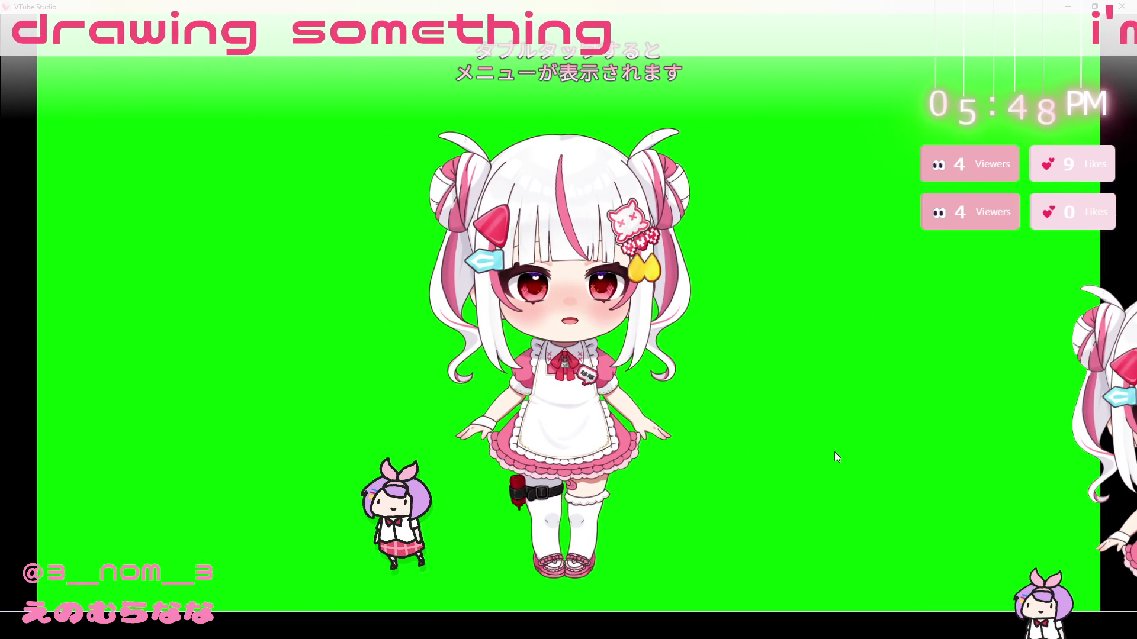
{"action": "left_click", "coordinate": [789, 624]}
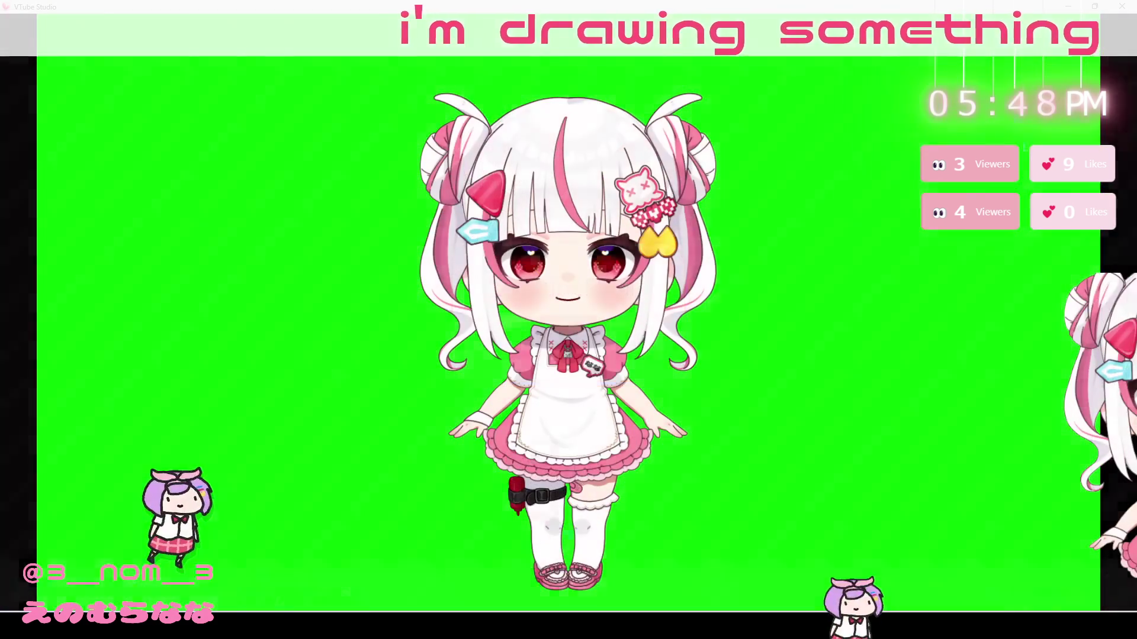
{"action": "double_click", "coordinate": [225, 289]}
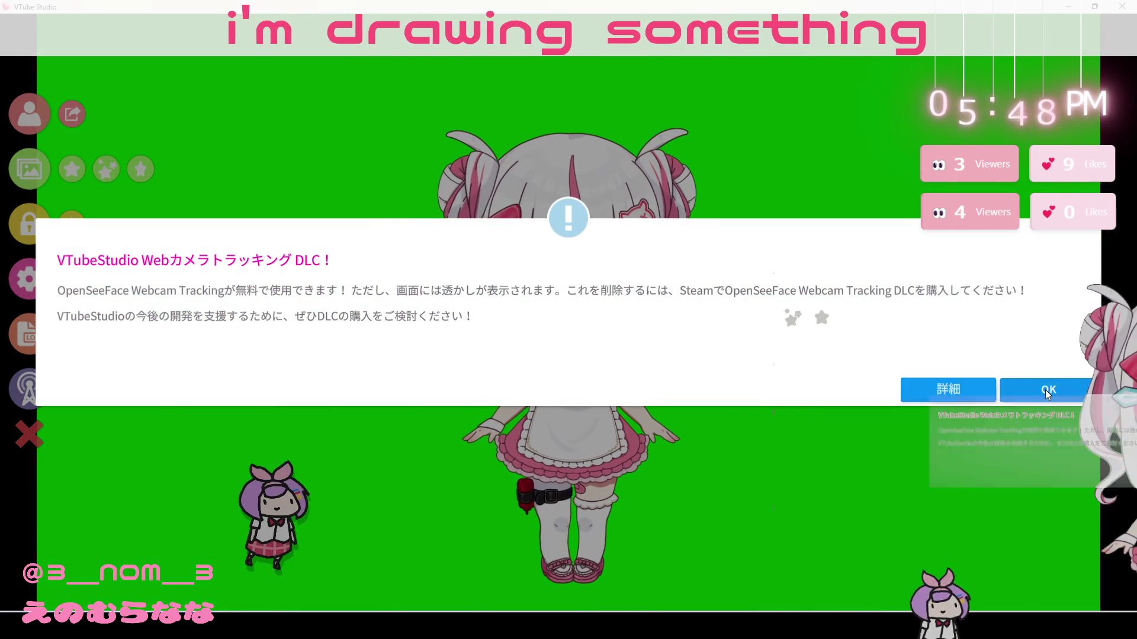
{"action": "left_click", "coordinate": [1046, 390]}
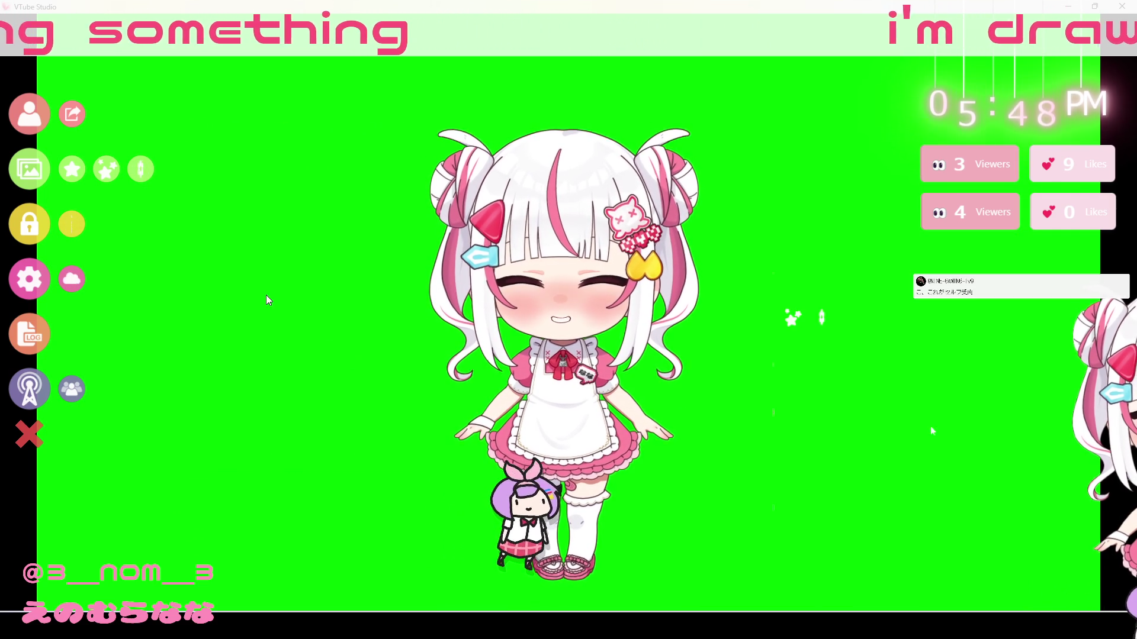
Step: Show the sdnana0 model settings scrolled to the physics options and Face Left/Right Rotation mapping
{"action": "left_click", "coordinate": [33, 284]}
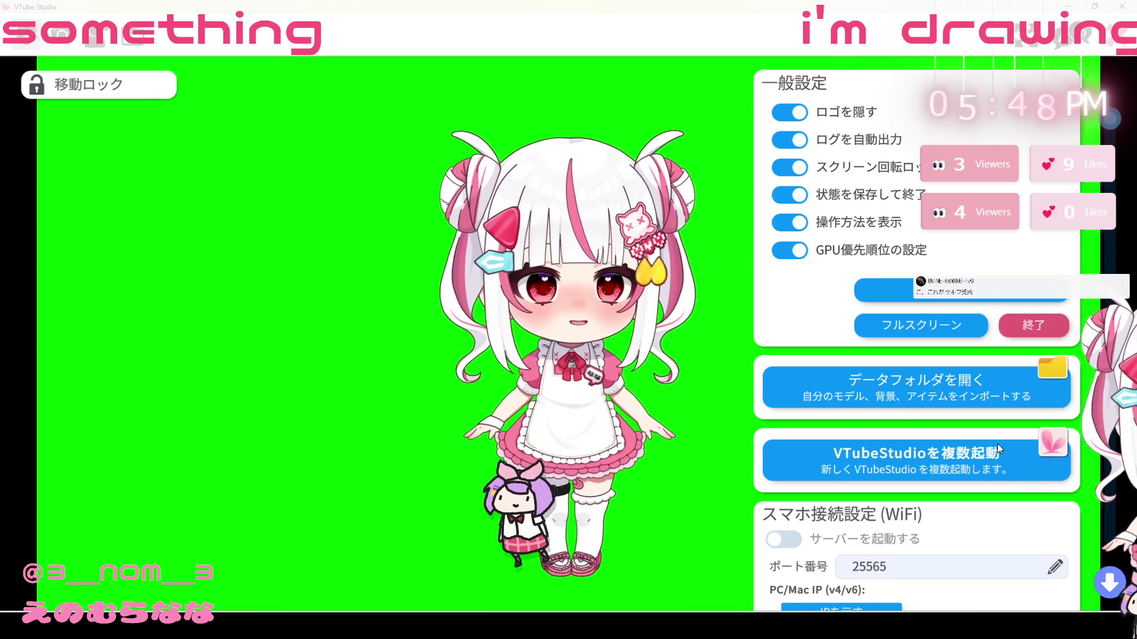
{"action": "left_click", "coordinate": [133, 37]}
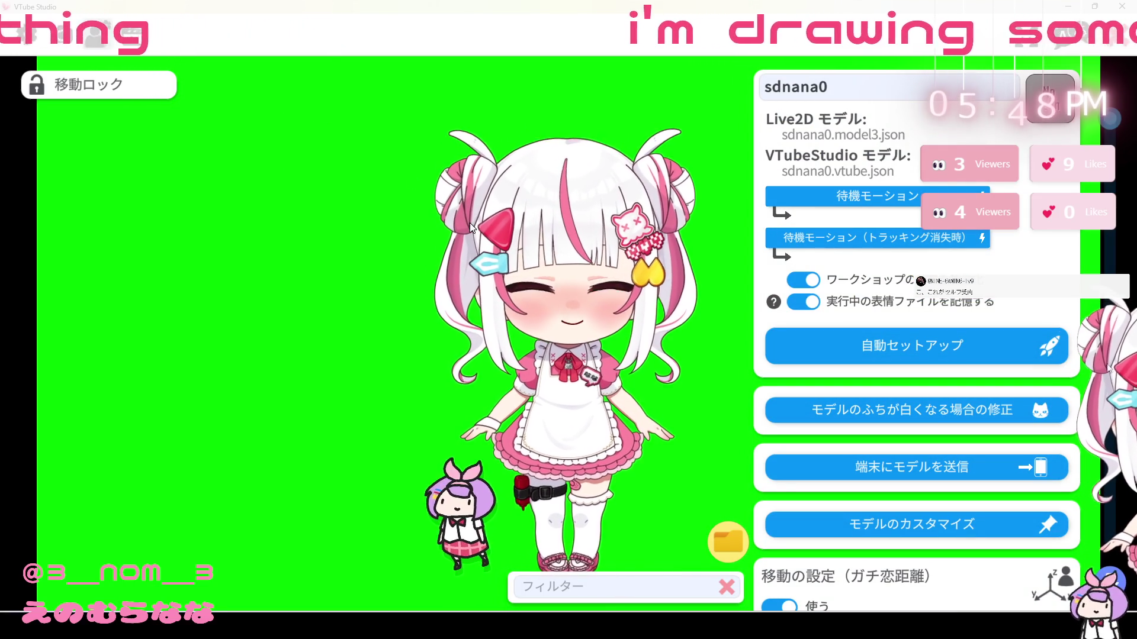
{"action": "scroll", "coordinate": [842, 340], "scroll_direction": "down", "scroll_amount": 10}
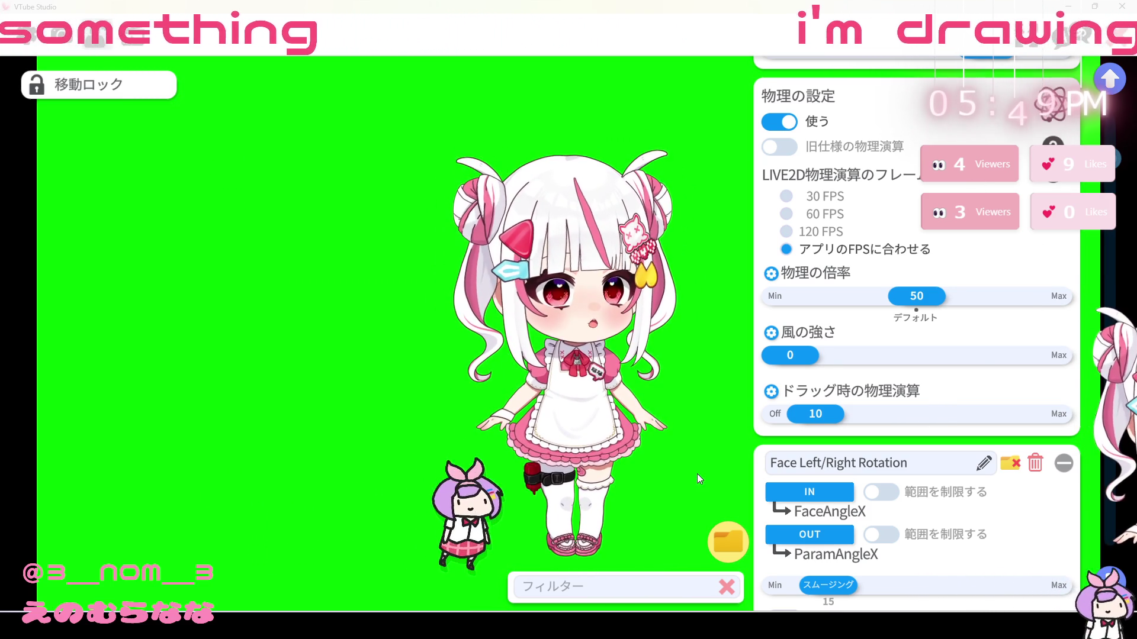
{"action": "scroll", "coordinate": [634, 373], "scroll_direction": "up", "scroll_amount": 5}
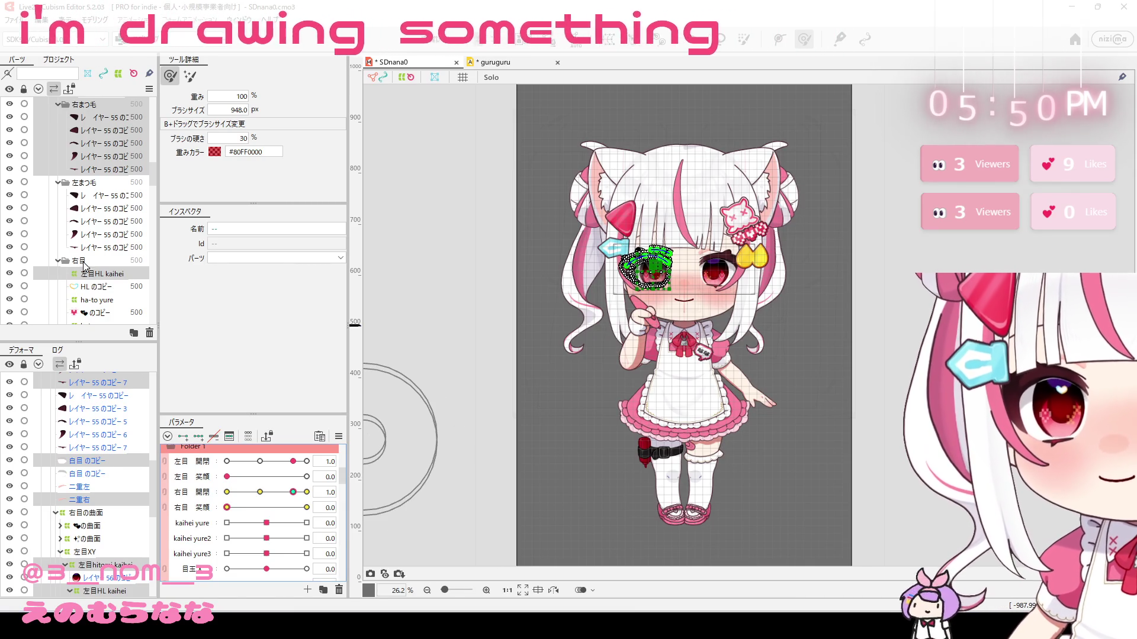
Step: Select the 照れ blush layer in the Parts panel and locate its Parameters and Deformer entries
{"action": "scroll", "coordinate": [84, 266], "scroll_direction": "down", "scroll_amount": 5}
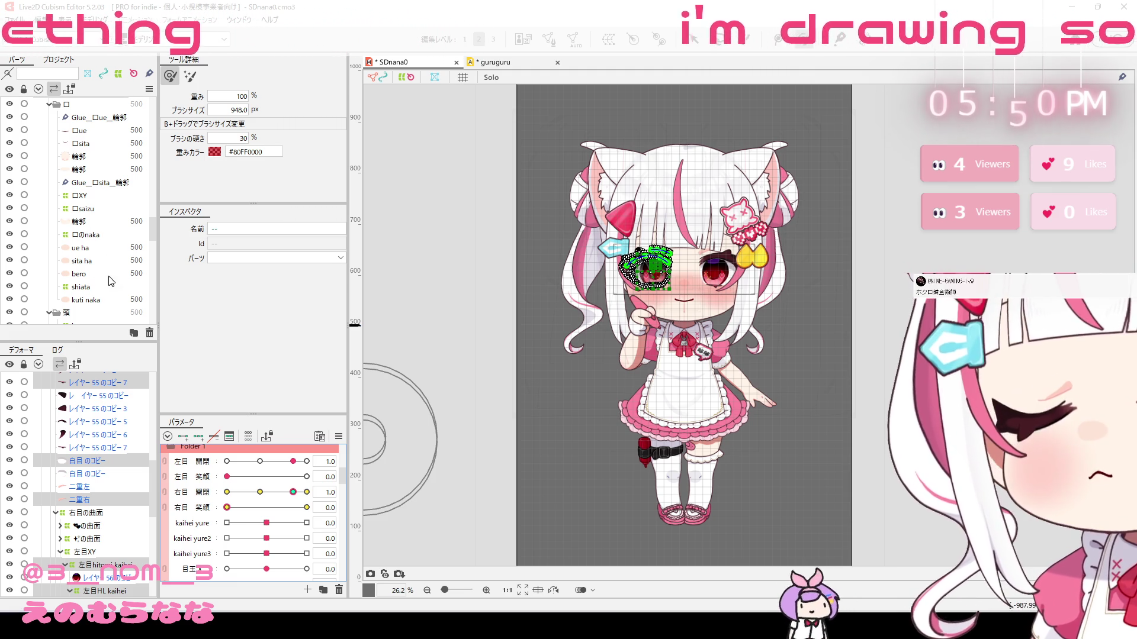
{"action": "scroll", "coordinate": [92, 148], "scroll_direction": "up", "scroll_amount": 4}
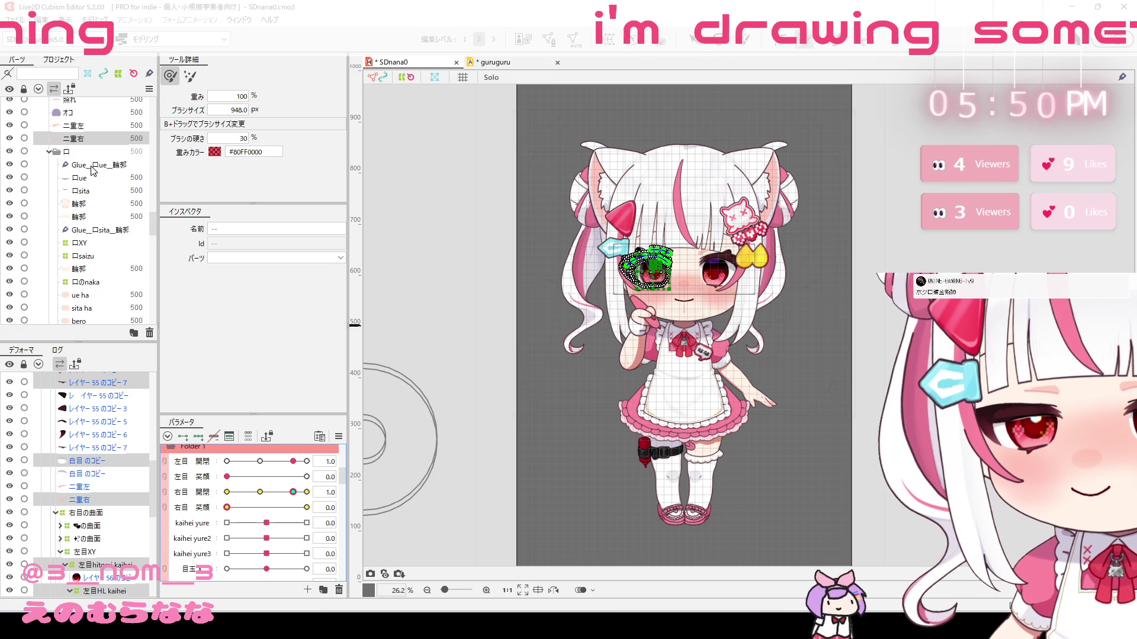
{"action": "left_click", "coordinate": [98, 198]}
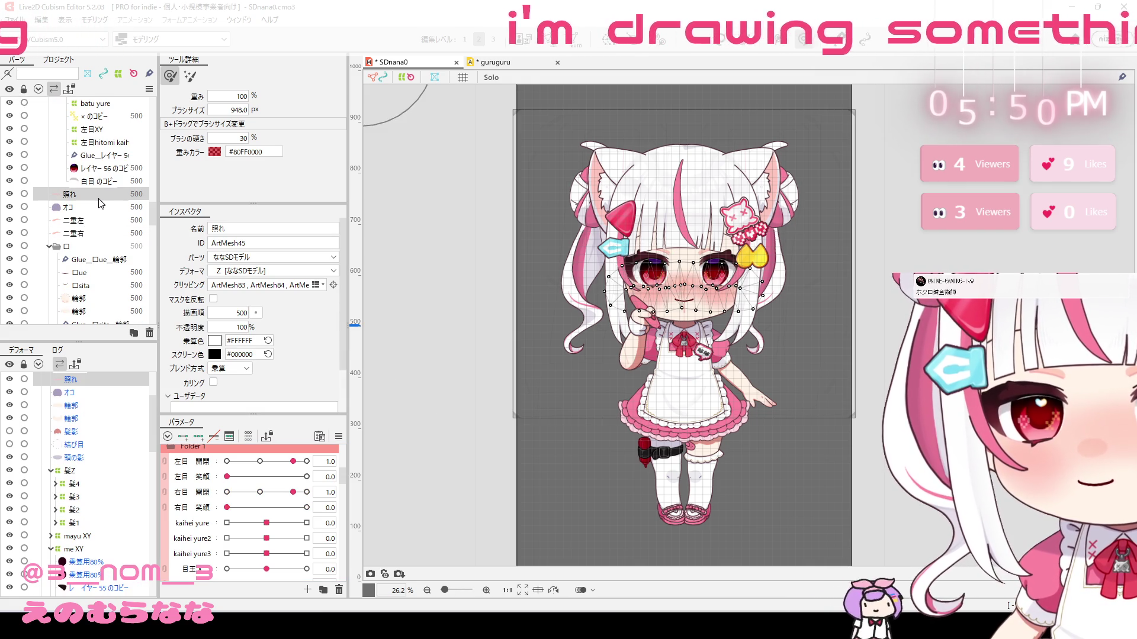
{"action": "scroll", "coordinate": [239, 504], "scroll_direction": "down", "scroll_amount": 10}
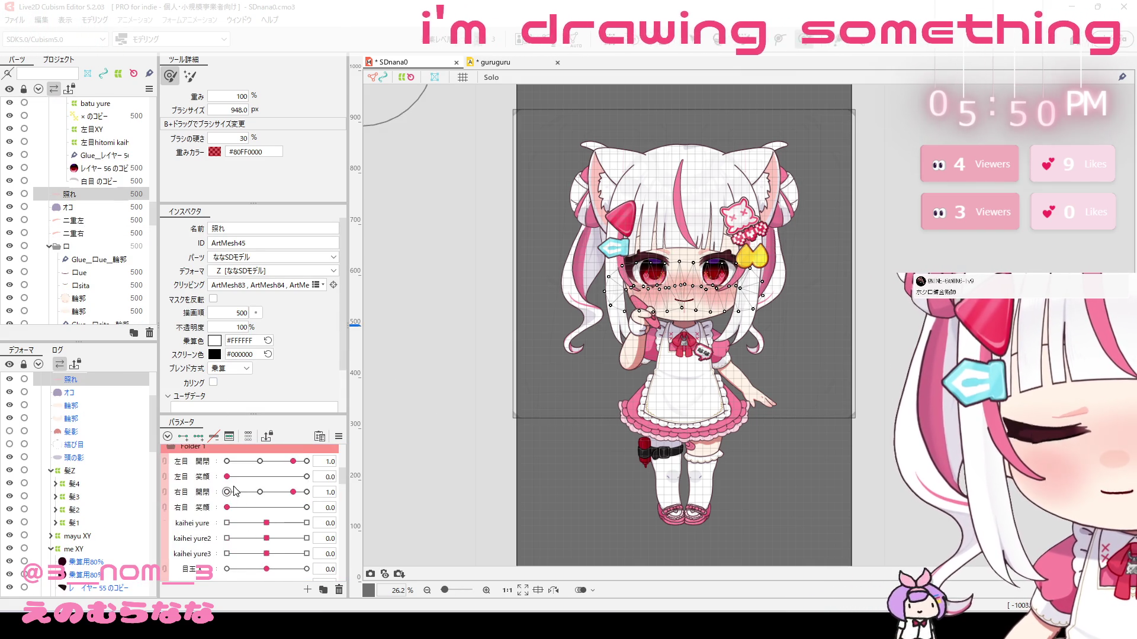
{"action": "scroll", "coordinate": [230, 495], "scroll_direction": "down", "scroll_amount": 3}
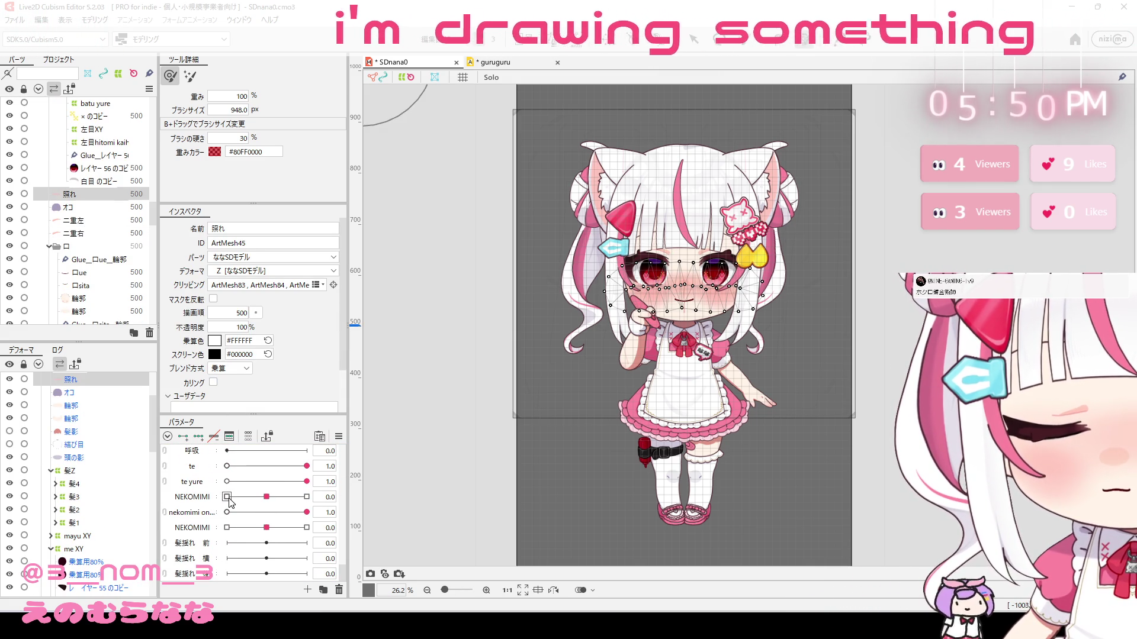
{"action": "scroll", "coordinate": [229, 502], "scroll_direction": "down", "scroll_amount": 8}
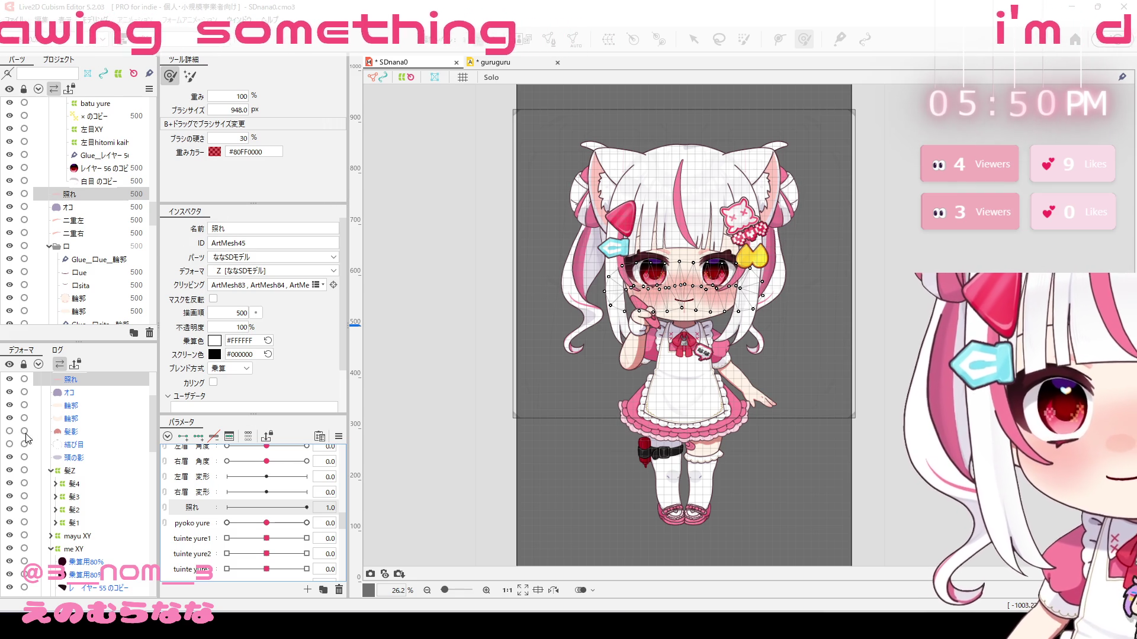
{"action": "scroll", "coordinate": [103, 439], "scroll_direction": "up", "scroll_amount": 3}
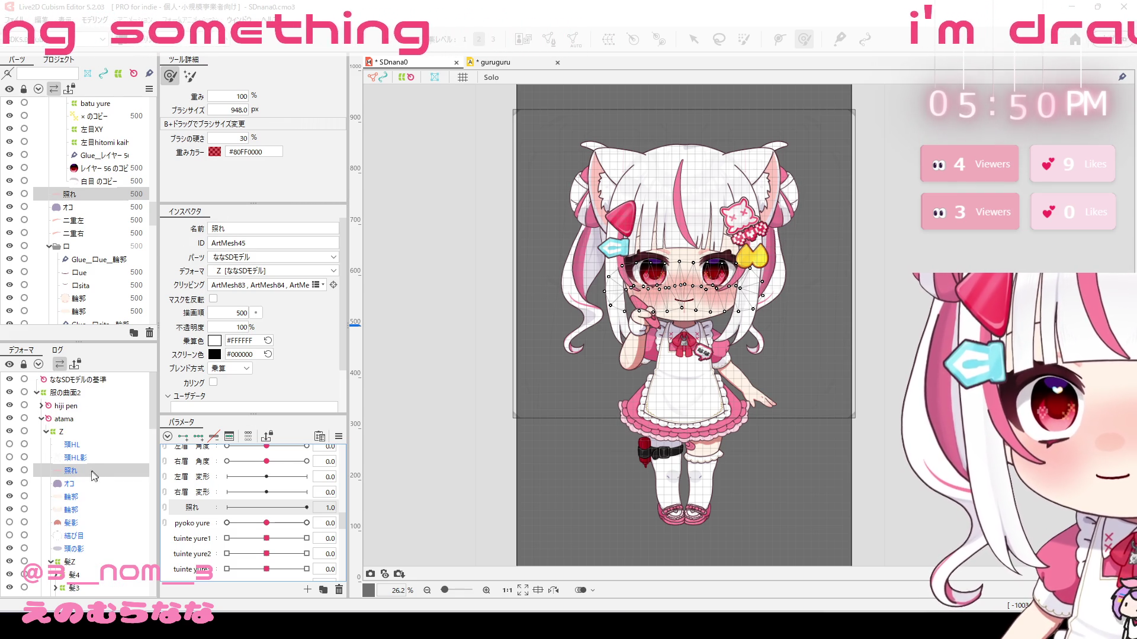
{"action": "scroll", "coordinate": [91, 471], "scroll_direction": "down", "scroll_amount": 2}
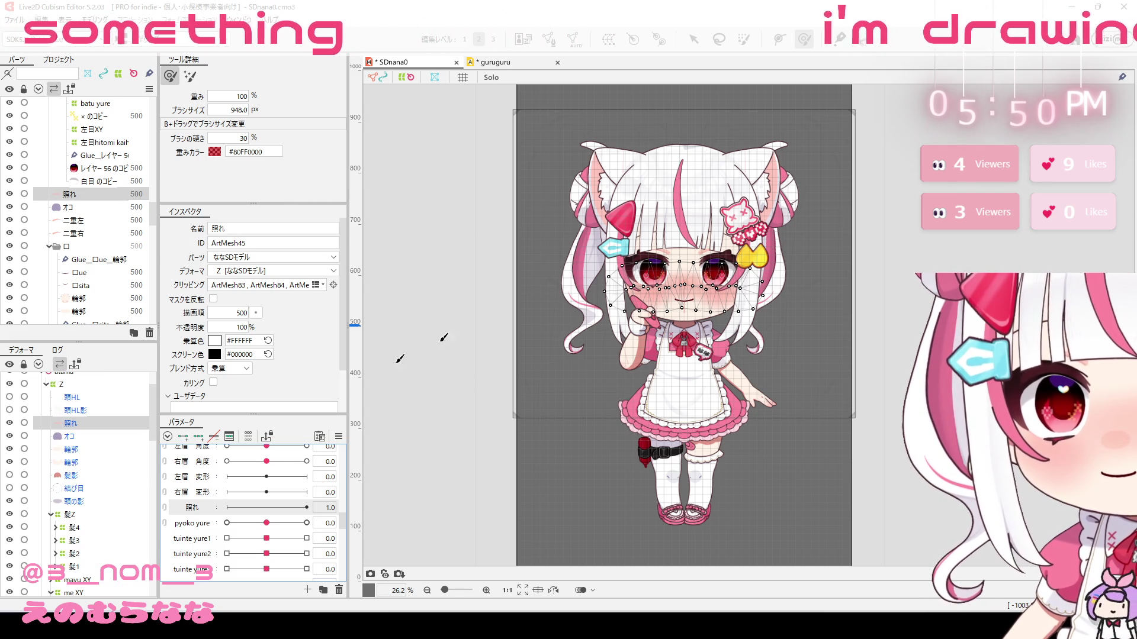
Step: Create a 16×16 warp deformer named tere (Warp53) around the blush mesh
{"action": "left_click", "coordinate": [612, 41]}
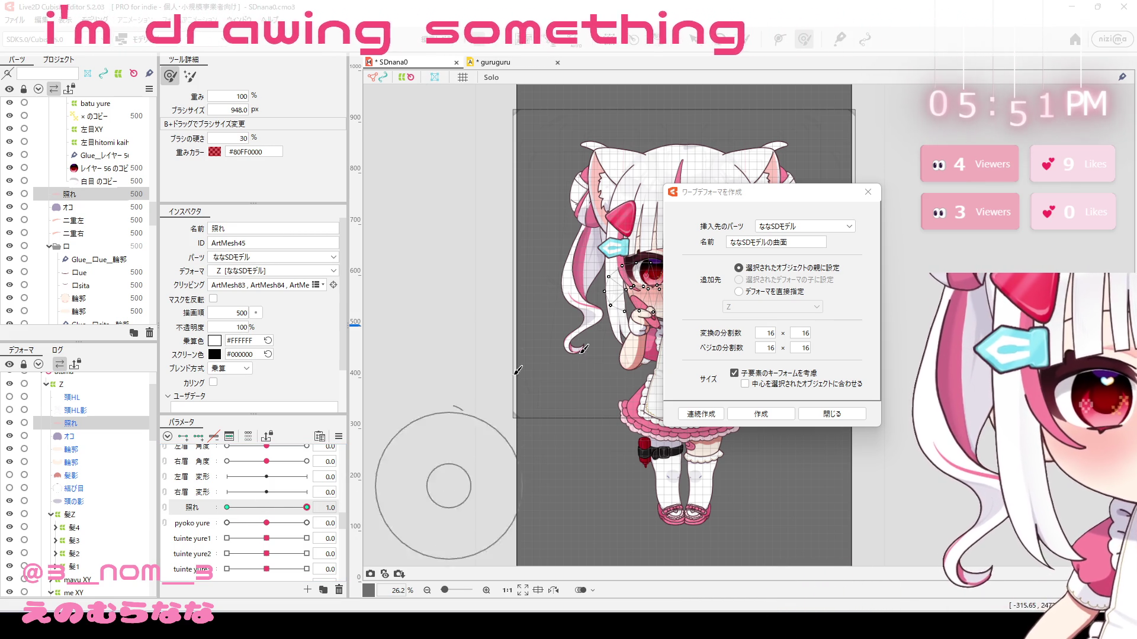
{"action": "left_click", "coordinate": [840, 412]}
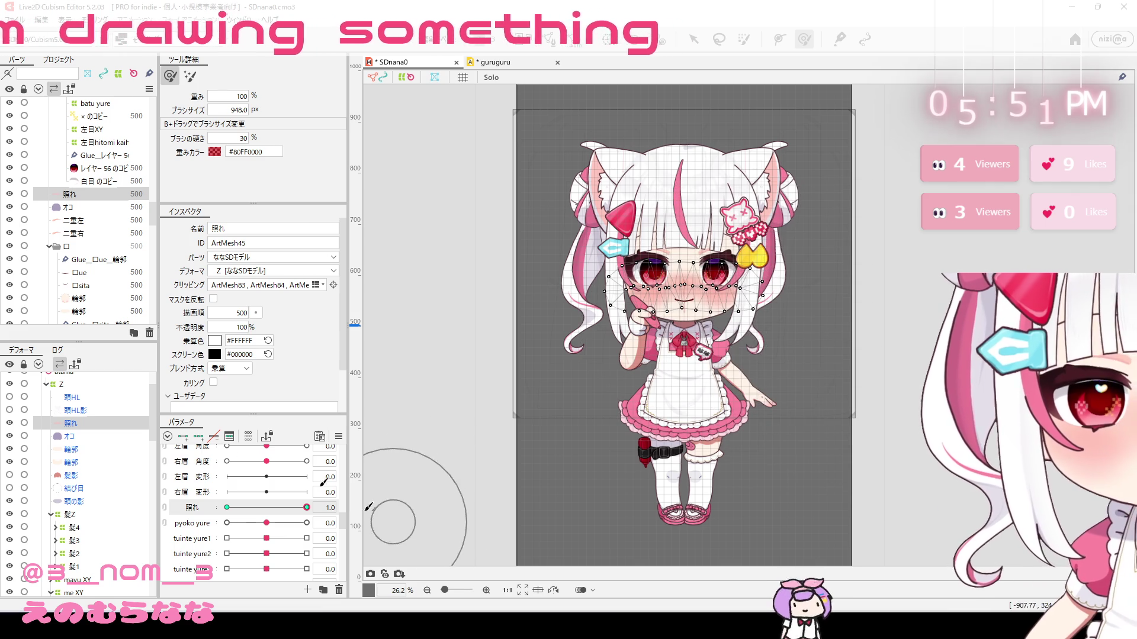
{"action": "left_click", "coordinate": [608, 39]}
{"action": "type", "text": "tere"}
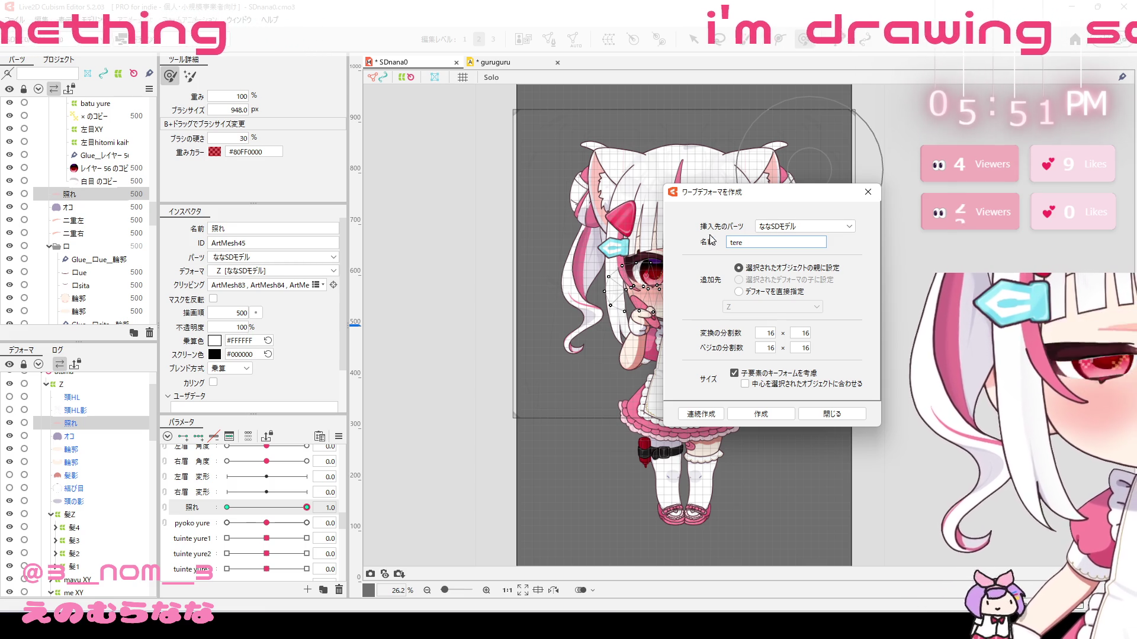
{"action": "left_click", "coordinate": [759, 414]}
{"action": "scroll", "coordinate": [276, 477], "scroll_direction": "up", "scroll_amount": 10}
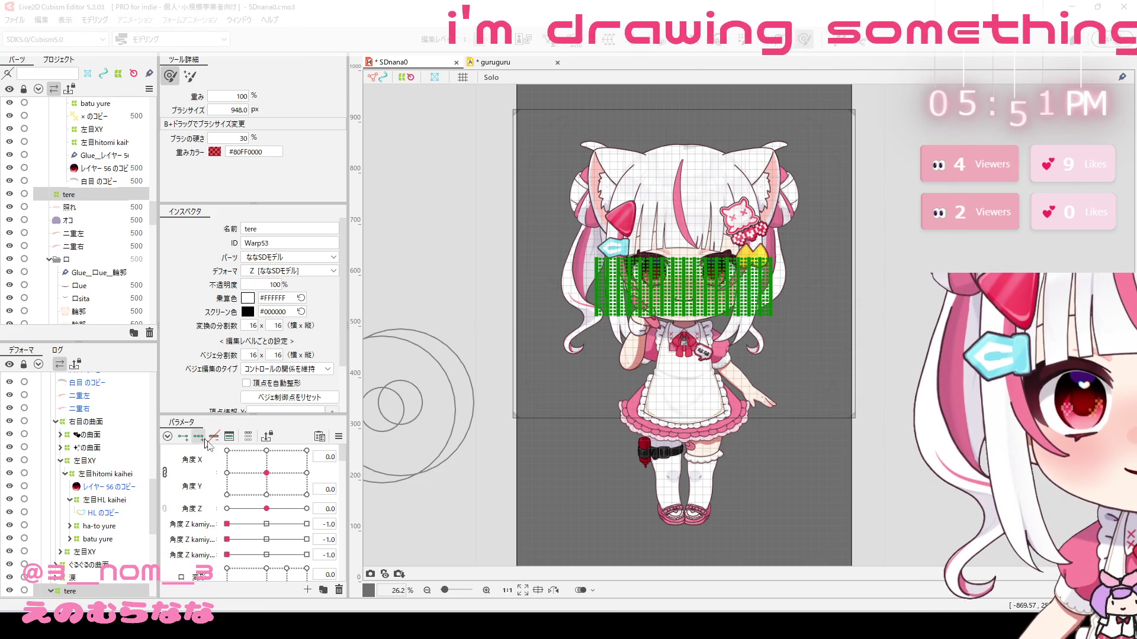
Step: Select the 角度X/Y parameters and bend the tere grid for angle X 30 and -30
{"action": "left_click", "coordinate": [200, 475]}
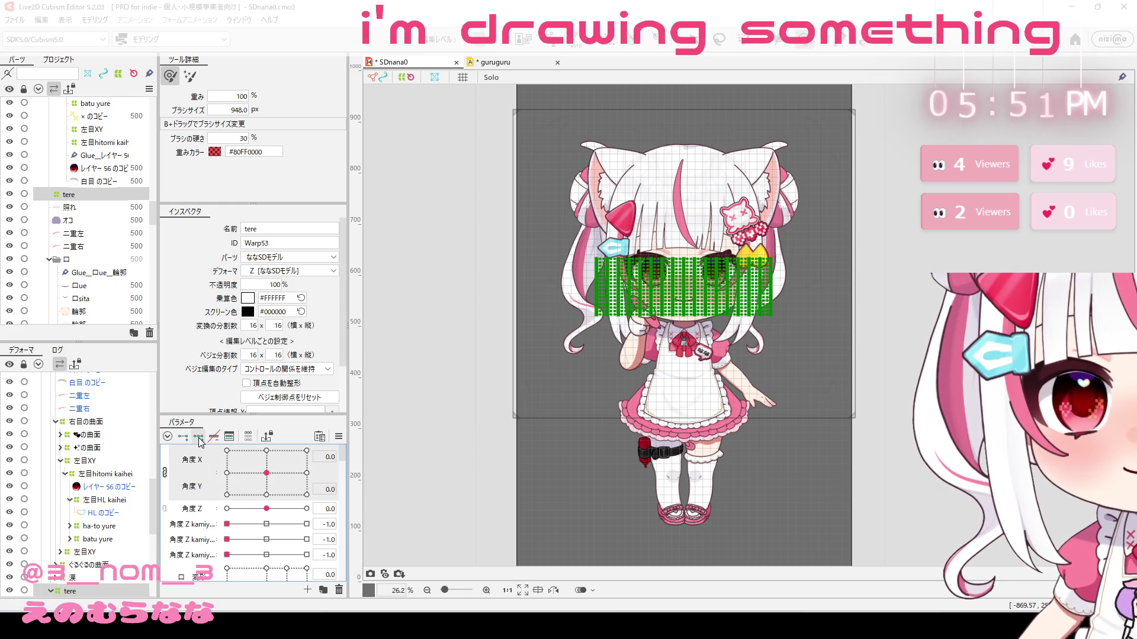
{"action": "scroll", "coordinate": [213, 486], "scroll_direction": "down", "scroll_amount": 5}
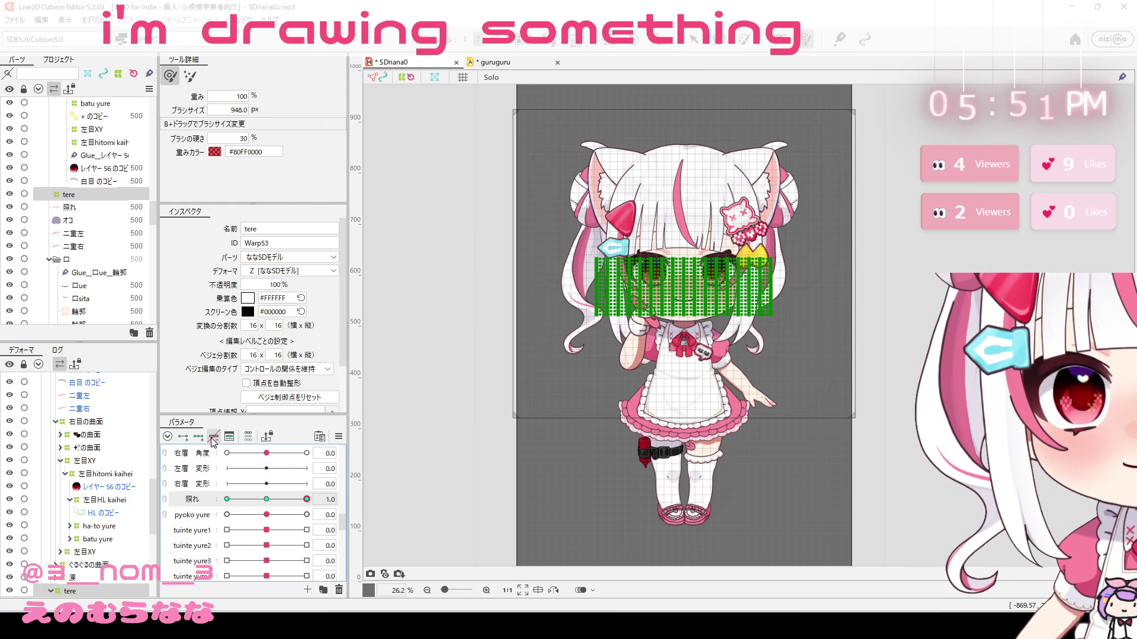
{"action": "scroll", "coordinate": [235, 469], "scroll_direction": "up", "scroll_amount": 5}
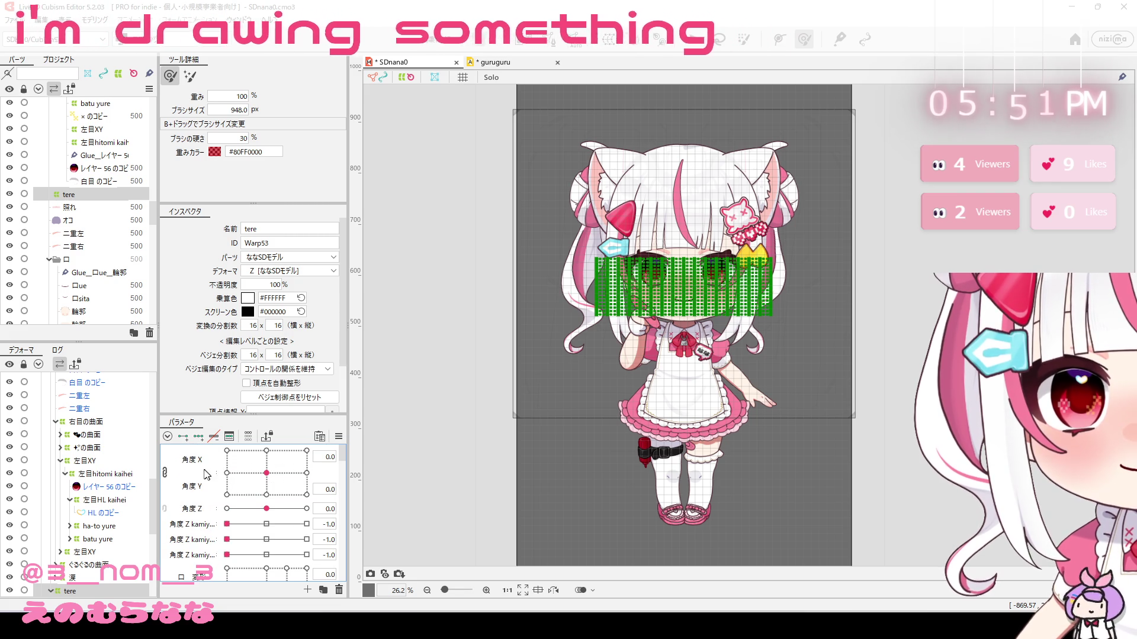
{"action": "left_click", "coordinate": [206, 474]}
{"action": "scroll", "coordinate": [636, 345], "scroll_direction": "up", "scroll_amount": 5}
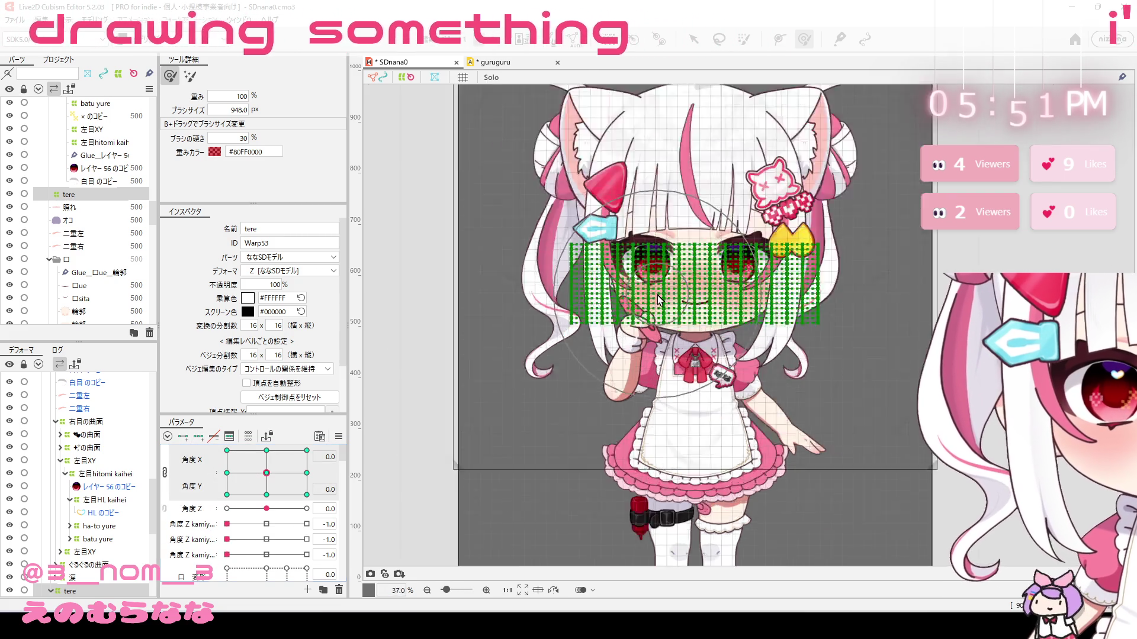
{"action": "left_click", "coordinate": [306, 473]}
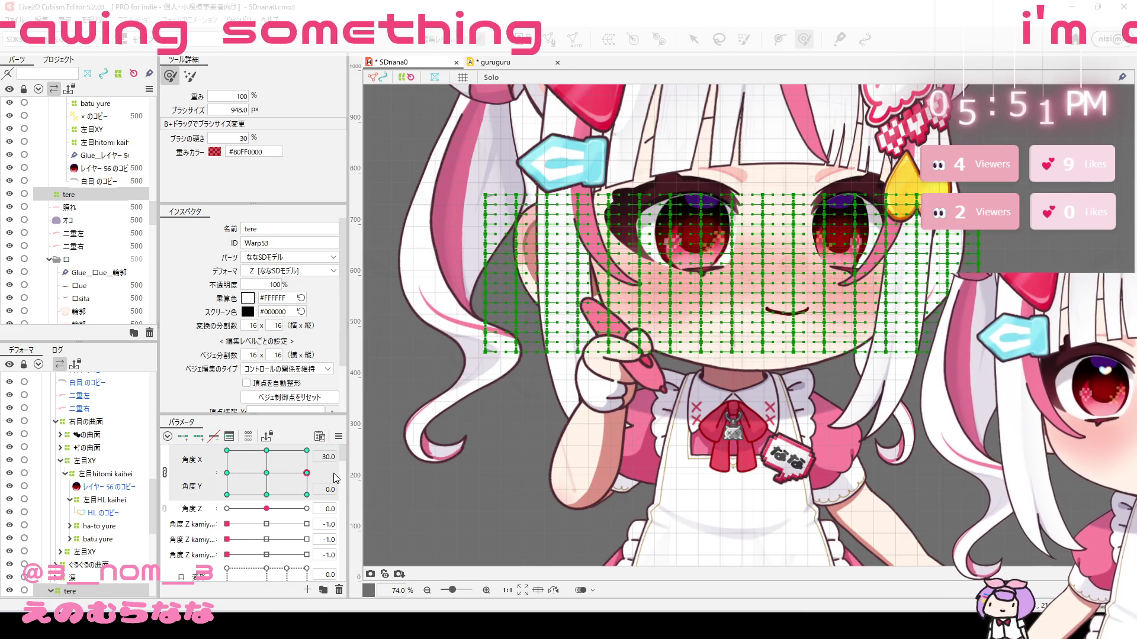
{"action": "left_click_drag", "start_coordinate": [621, 445], "coordinate": [524, 496]}
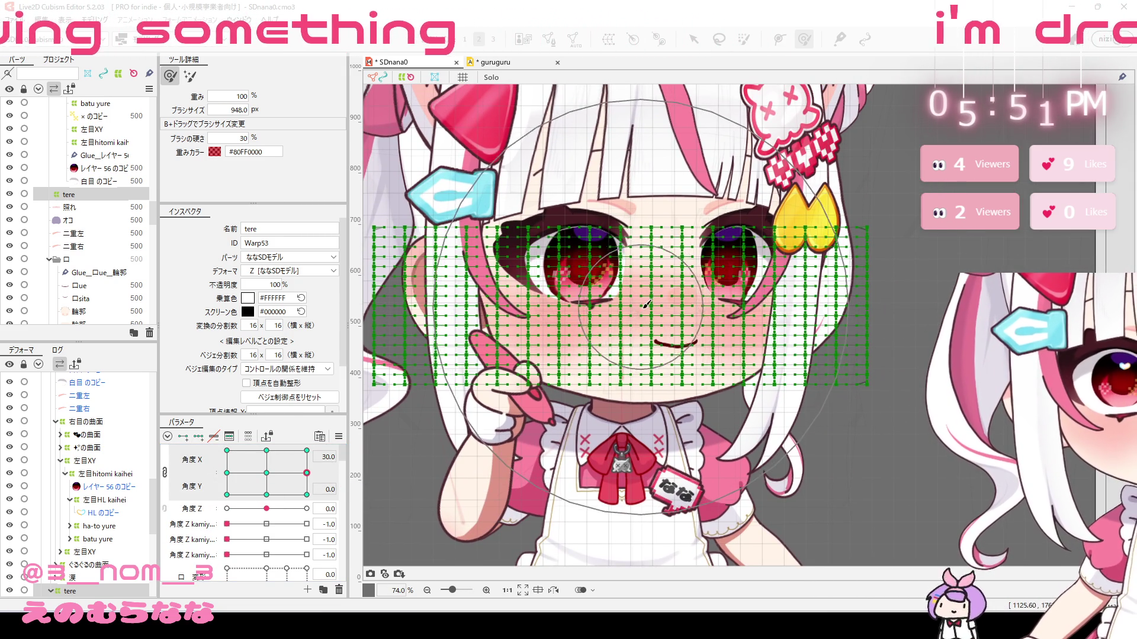
{"action": "left_click_drag", "start_coordinate": [656, 313], "coordinate": [664, 317]}
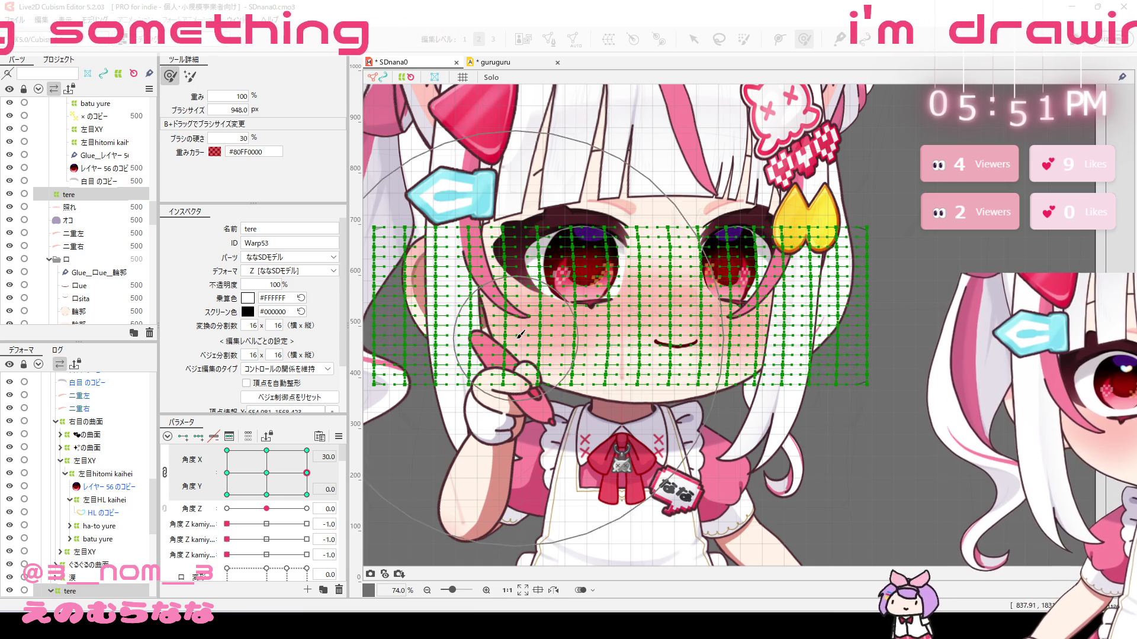
{"action": "left_click", "coordinate": [227, 473]}
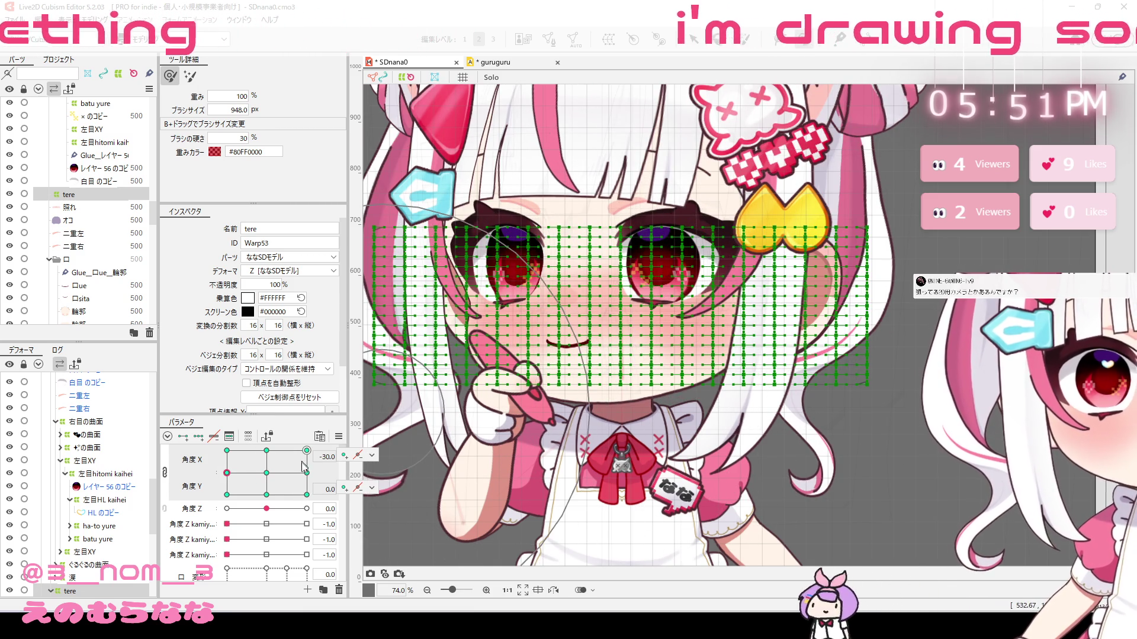
{"action": "mouse_move", "coordinate": [571, 327]}
{"action": "left_mouse_down"}
{"action": "mouse_move", "coordinate": [610, 305]}
{"action": "mouse_move", "coordinate": [608, 263]}
{"action": "mouse_move", "coordinate": [595, 272]}
{"action": "left_mouse_up"}
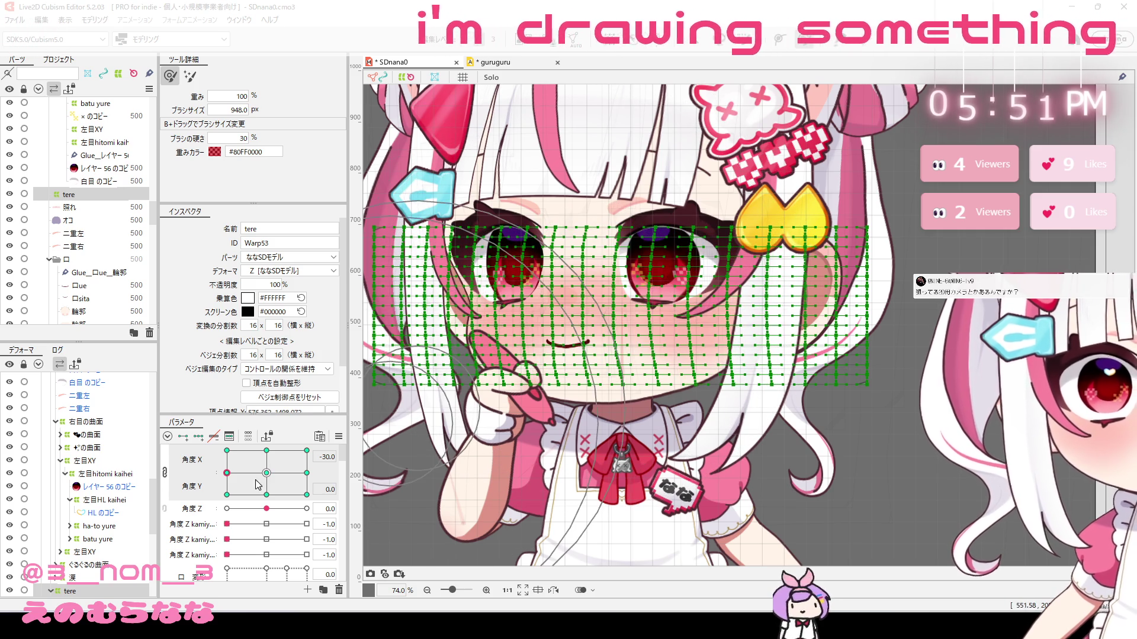
Step: Reshape the tere grid for the head tilted up (Y 30) and down (Y -30)
{"action": "left_click_drag", "start_coordinate": [265, 476], "coordinate": [268, 444]}
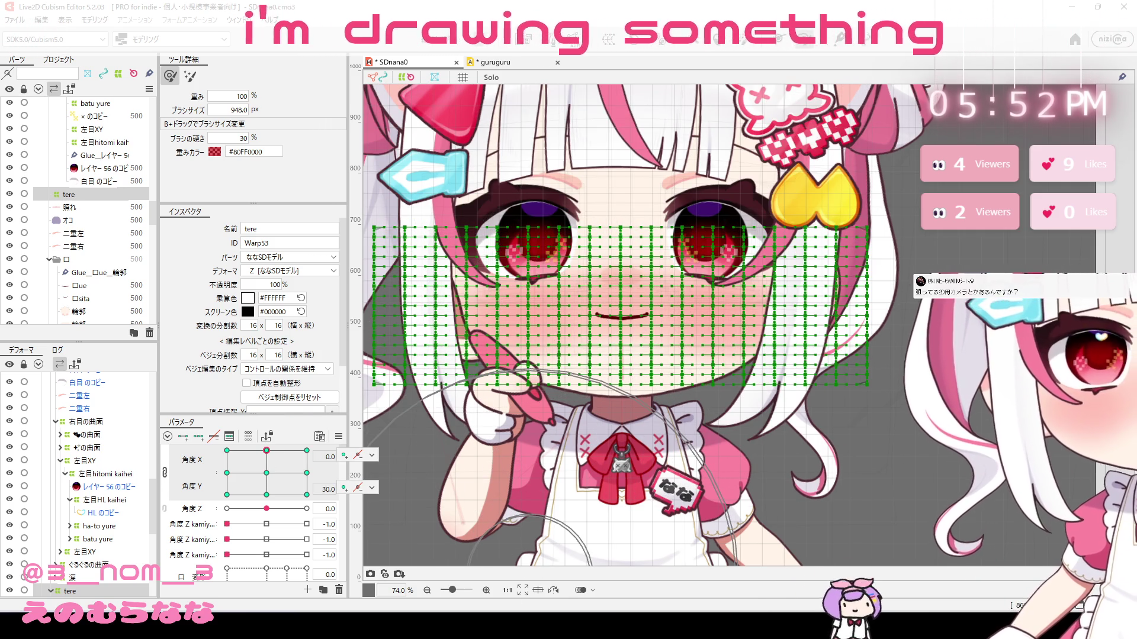
{"action": "left_click_drag", "start_coordinate": [651, 355], "coordinate": [629, 222]}
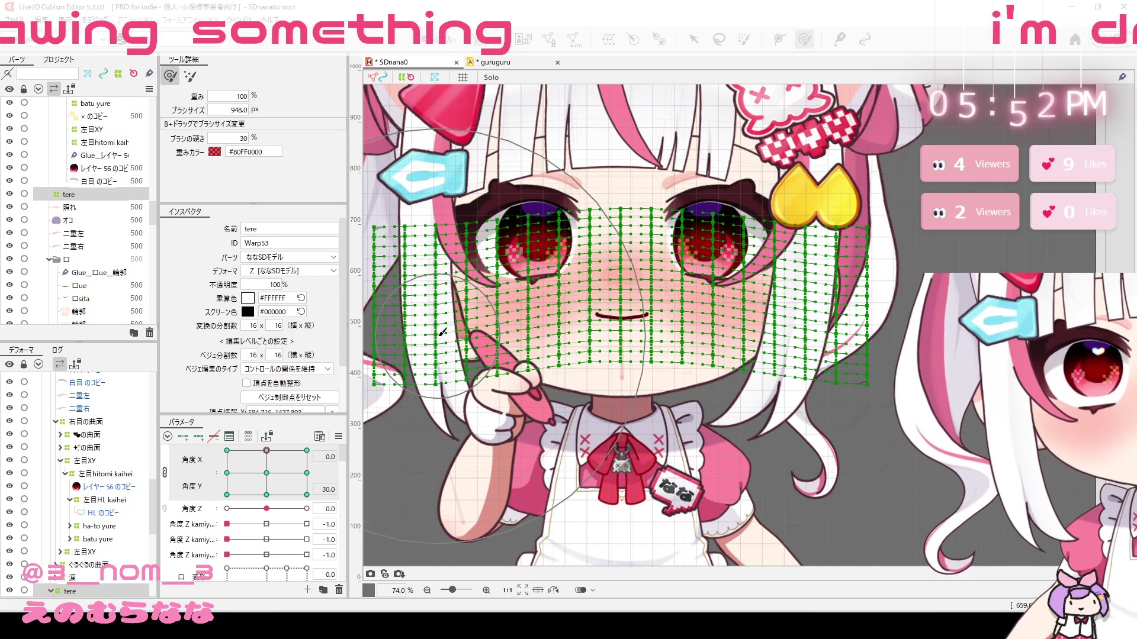
{"action": "left_click", "coordinate": [266, 494]}
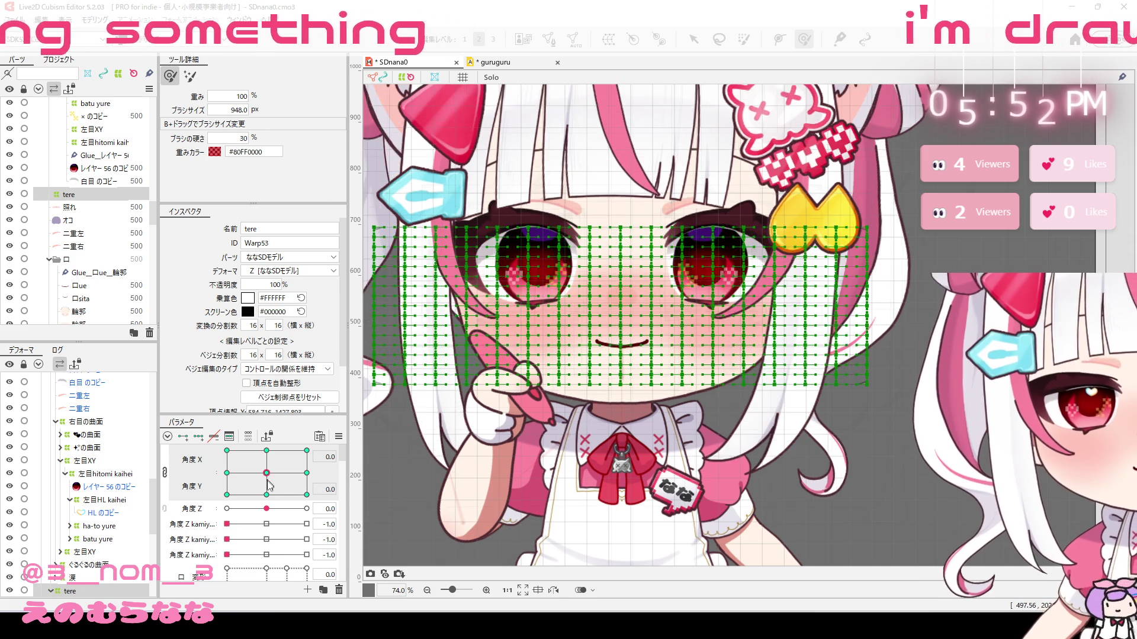
{"action": "mouse_move", "coordinate": [645, 324]}
{"action": "left_mouse_down"}
{"action": "mouse_move", "coordinate": [529, 321]}
{"action": "mouse_move", "coordinate": [656, 324]}
{"action": "left_mouse_up"}
{"action": "left_click_drag", "start_coordinate": [655, 320], "coordinate": [712, 361]}
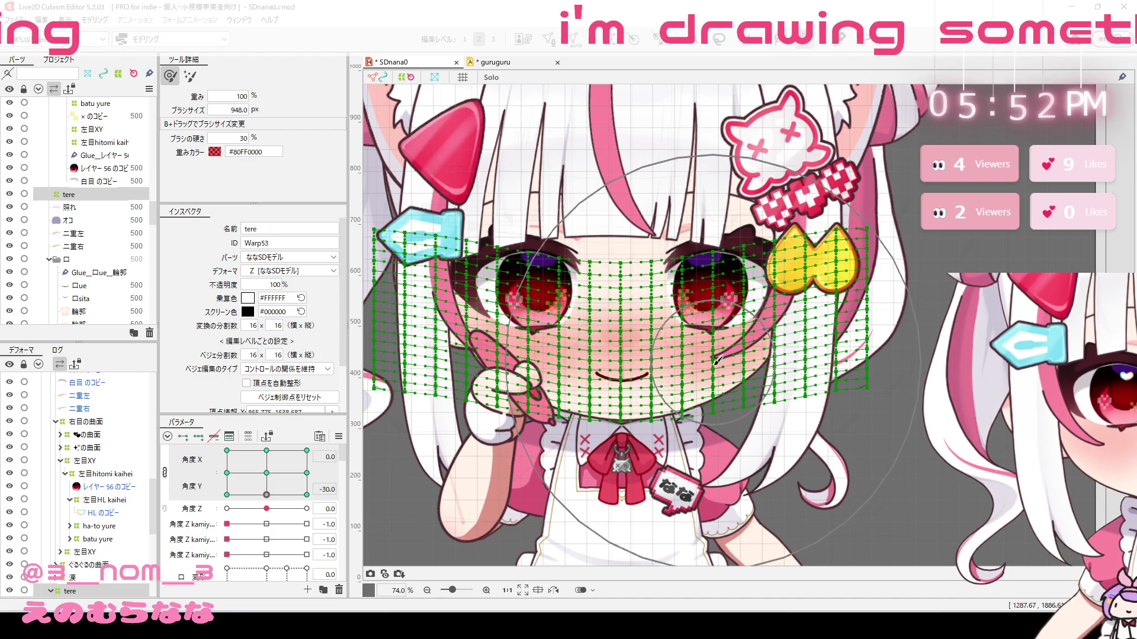
{"action": "left_click", "coordinate": [623, 201]}
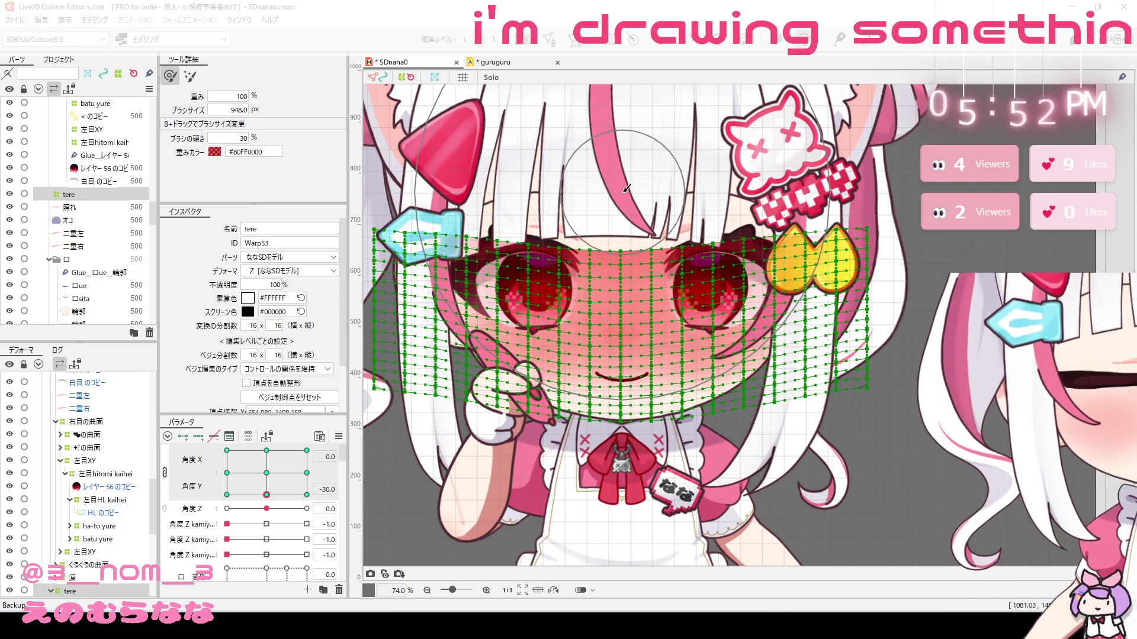
Step: Curve the tere grid over cheeks and bangs to follow the X 30, Y -30 pose
{"action": "left_click", "coordinate": [307, 494]}
{"action": "left_click_drag", "start_coordinate": [622, 334], "coordinate": [645, 361]}
{"action": "mouse_move", "coordinate": [647, 360]}
{"action": "left_mouse_down"}
{"action": "mouse_move", "coordinate": [787, 341]}
{"action": "mouse_move", "coordinate": [795, 311]}
{"action": "left_mouse_up"}
{"action": "left_click_drag", "start_coordinate": [520, 346], "coordinate": [523, 343]}
{"action": "left_click_drag", "start_coordinate": [681, 205], "coordinate": [685, 201]}
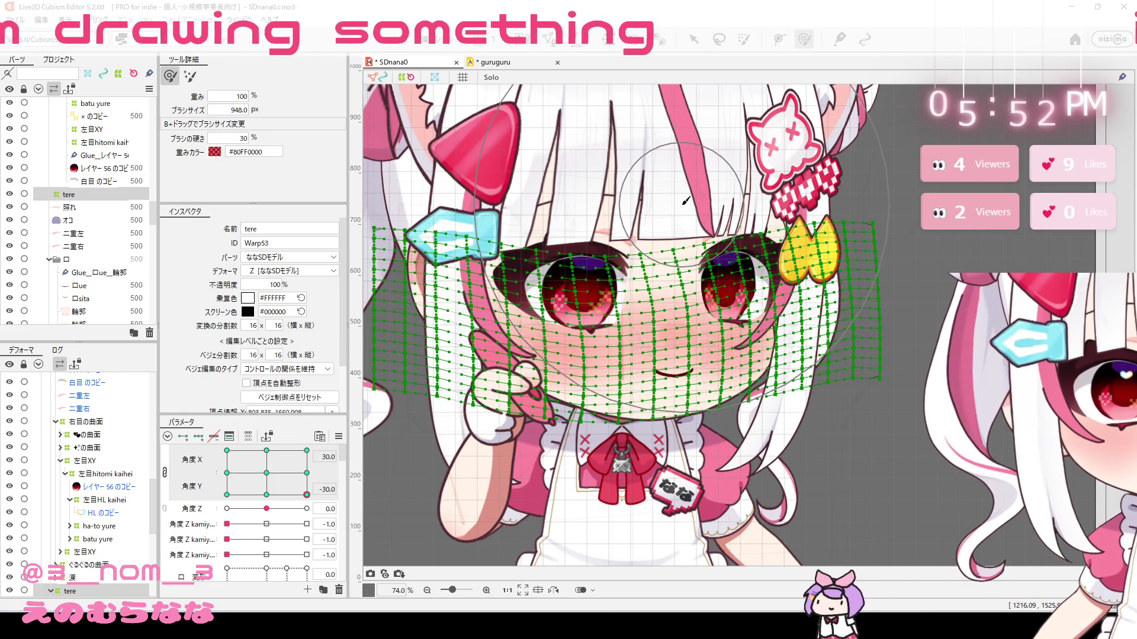
{"action": "mouse_move", "coordinate": [307, 494]}
{"action": "left_mouse_down"}
{"action": "mouse_move", "coordinate": [240, 495]}
{"action": "mouse_move", "coordinate": [307, 494]}
{"action": "left_mouse_up"}
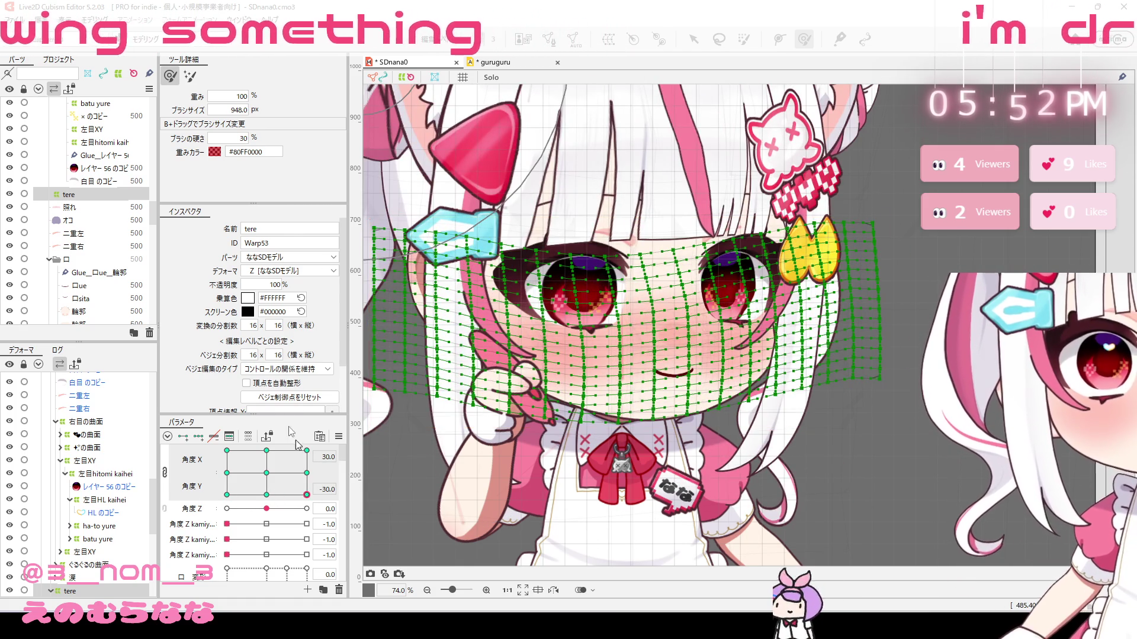
Step: Apply a Modeling form-editing command and paste a turned tere grid at 角度X -30 / 角度Y -30
{"action": "left_click", "coordinate": [89, 19]}
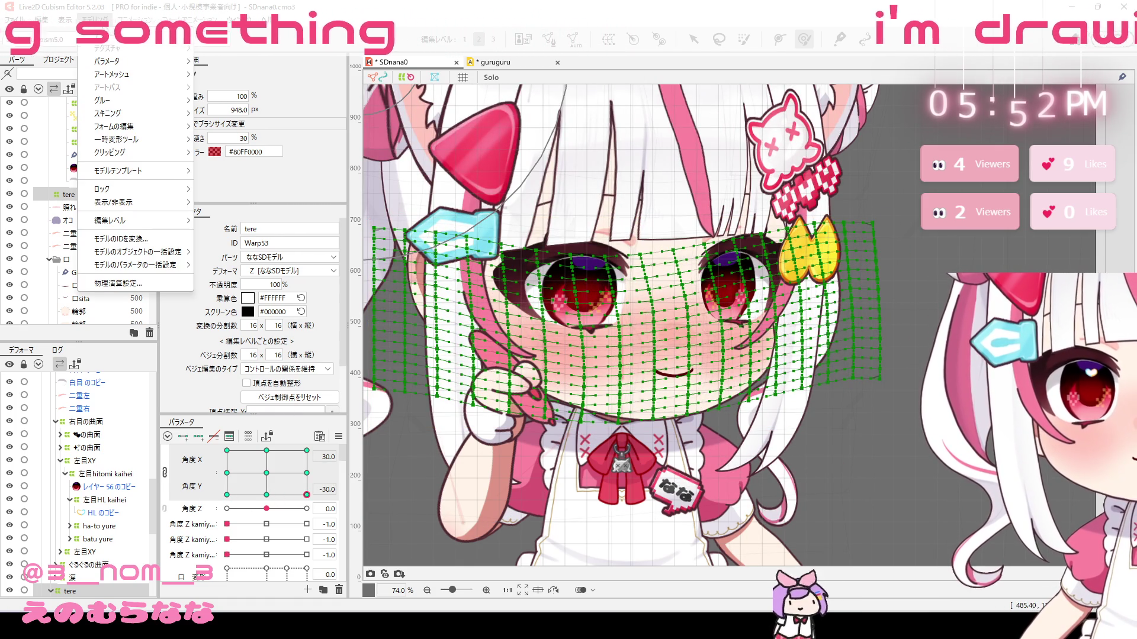
{"action": "left_click", "coordinate": [237, 139]}
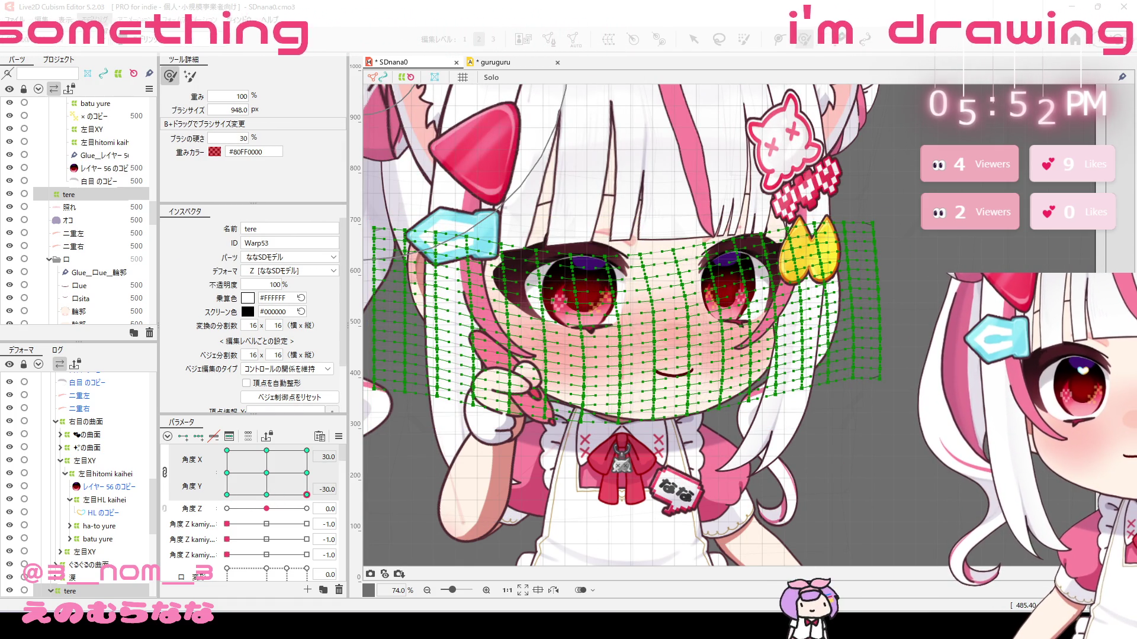
{"action": "left_click", "coordinate": [95, 19]}
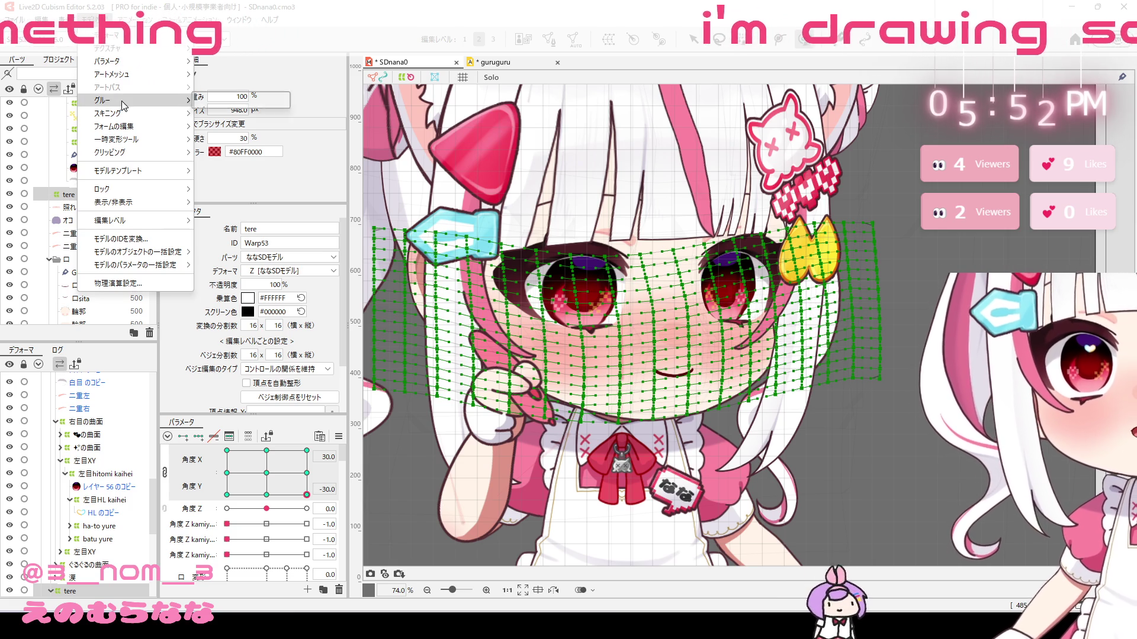
{"action": "mouse_move", "coordinate": [142, 126]}
{"action": "left_click", "coordinate": [257, 168]}
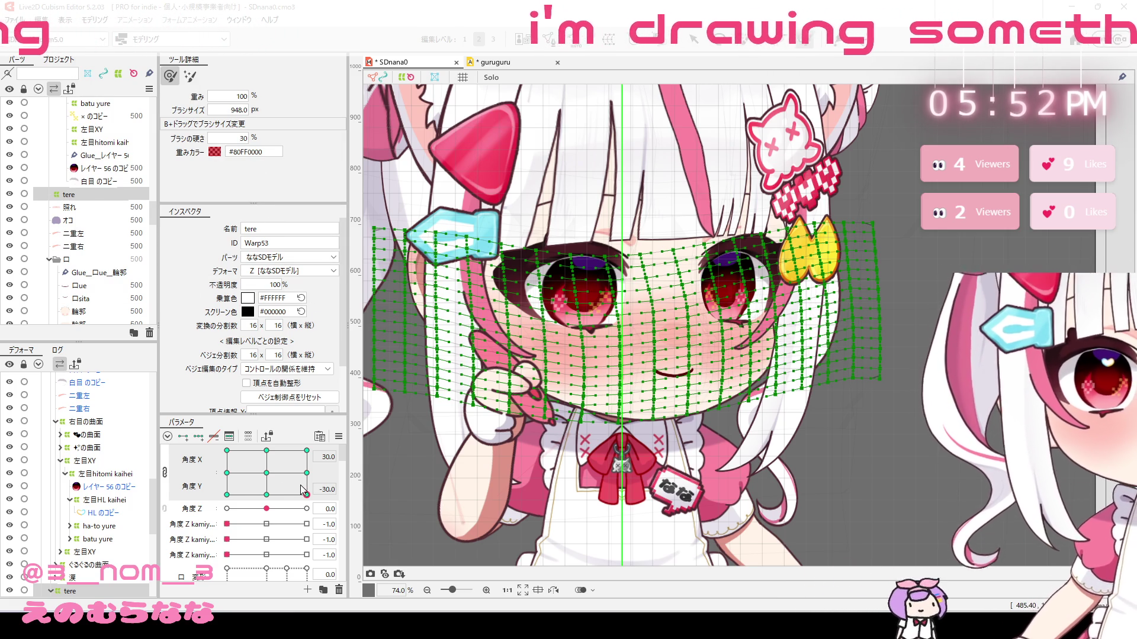
{"action": "left_click", "coordinate": [227, 495]}
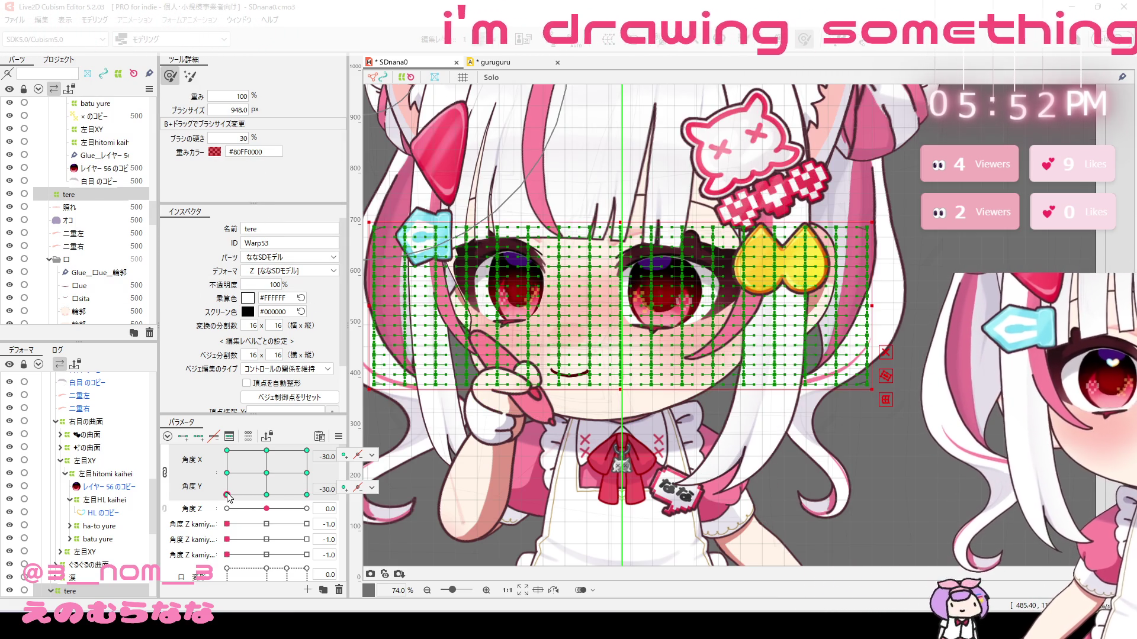
{"action": "key", "text": "ctrl+v"}
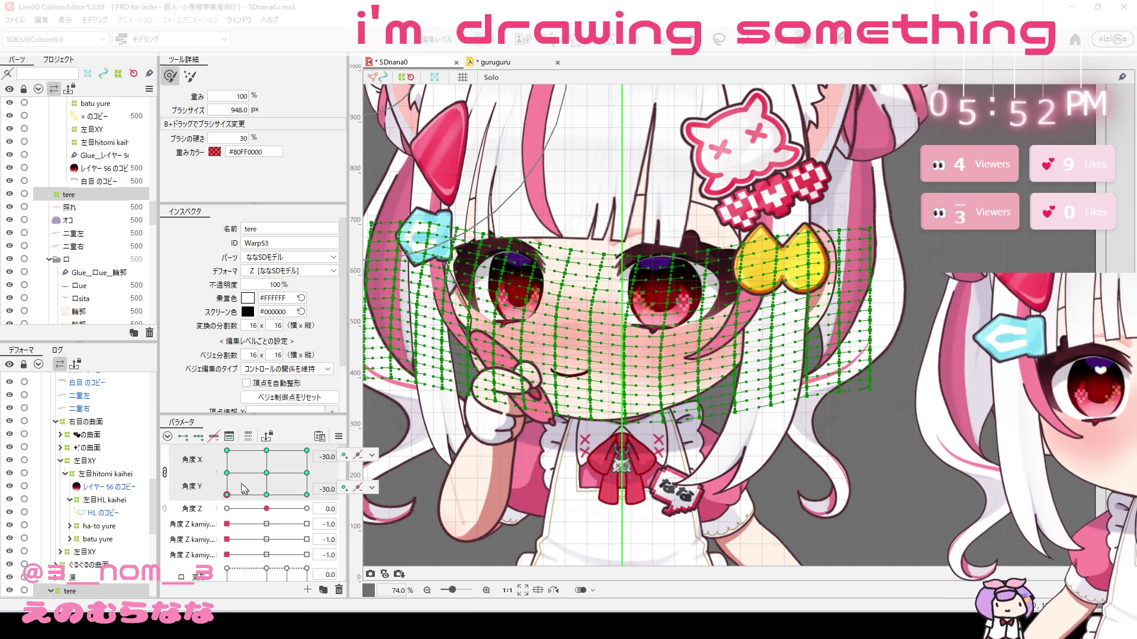
Step: Bend the tere grid upward and around the right cheek for 角度X -30 / 角度Y 30
{"action": "left_click", "coordinate": [227, 450]}
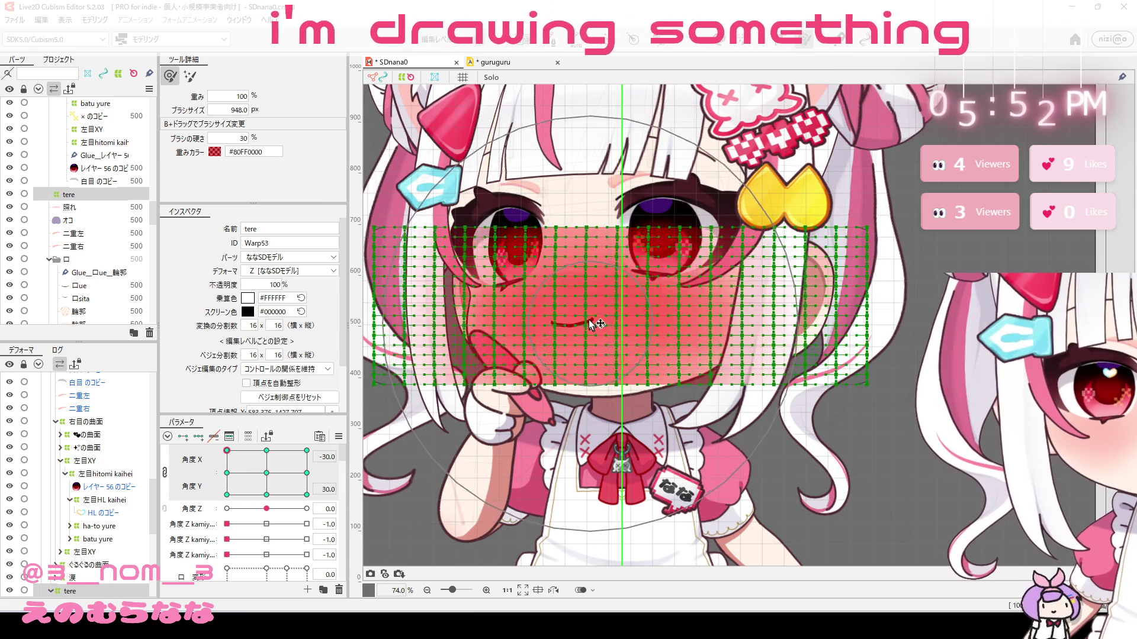
{"action": "mouse_move", "coordinate": [592, 325]}
{"action": "left_mouse_down"}
{"action": "mouse_move", "coordinate": [538, 288]}
{"action": "mouse_move", "coordinate": [604, 257]}
{"action": "mouse_move", "coordinate": [685, 250]}
{"action": "mouse_move", "coordinate": [663, 261]}
{"action": "left_mouse_up"}
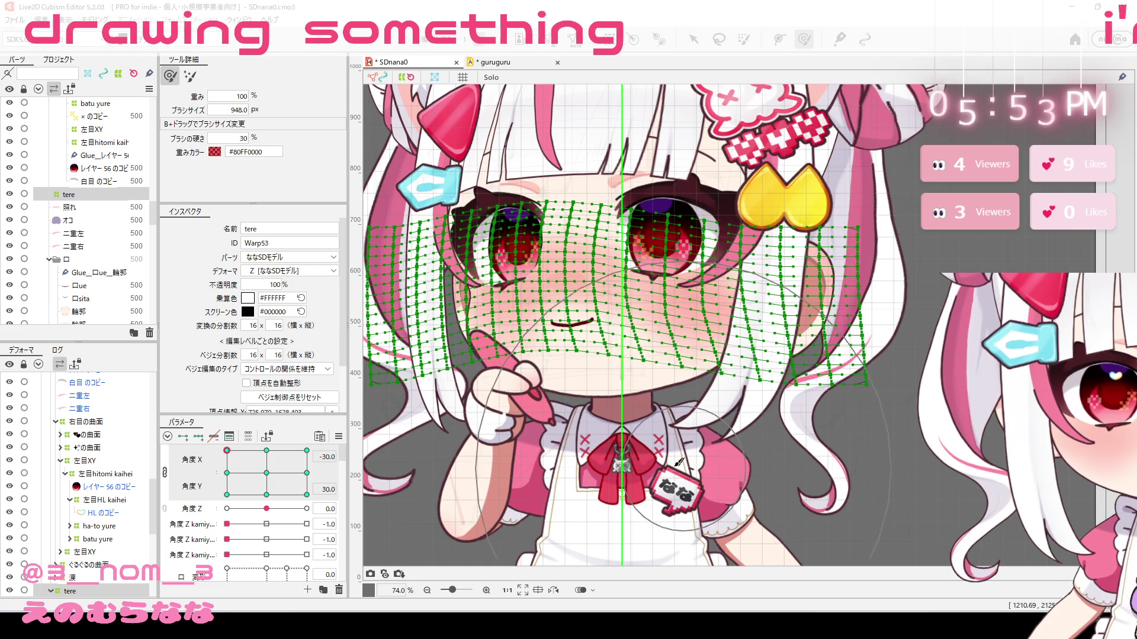
{"action": "mouse_move", "coordinate": [679, 462]}
{"action": "left_mouse_down"}
{"action": "mouse_move", "coordinate": [648, 463]}
{"action": "mouse_move", "coordinate": [691, 363]}
{"action": "mouse_move", "coordinate": [663, 272]}
{"action": "mouse_move", "coordinate": [586, 174]}
{"action": "mouse_move", "coordinate": [403, 319]}
{"action": "left_mouse_up"}
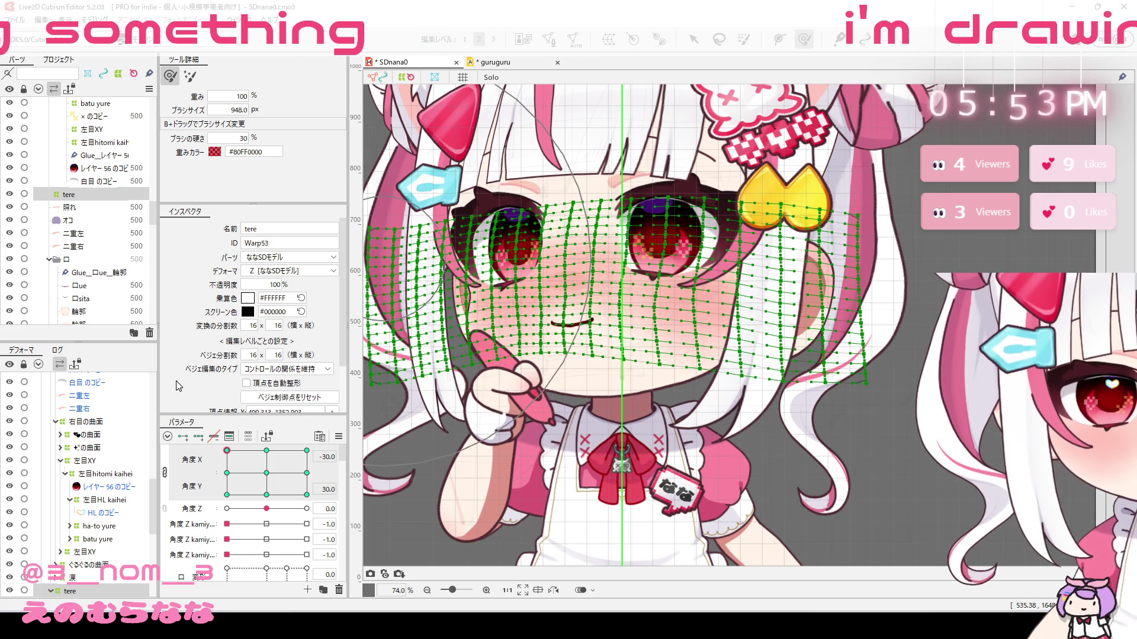
{"action": "key", "text": "Escape"}
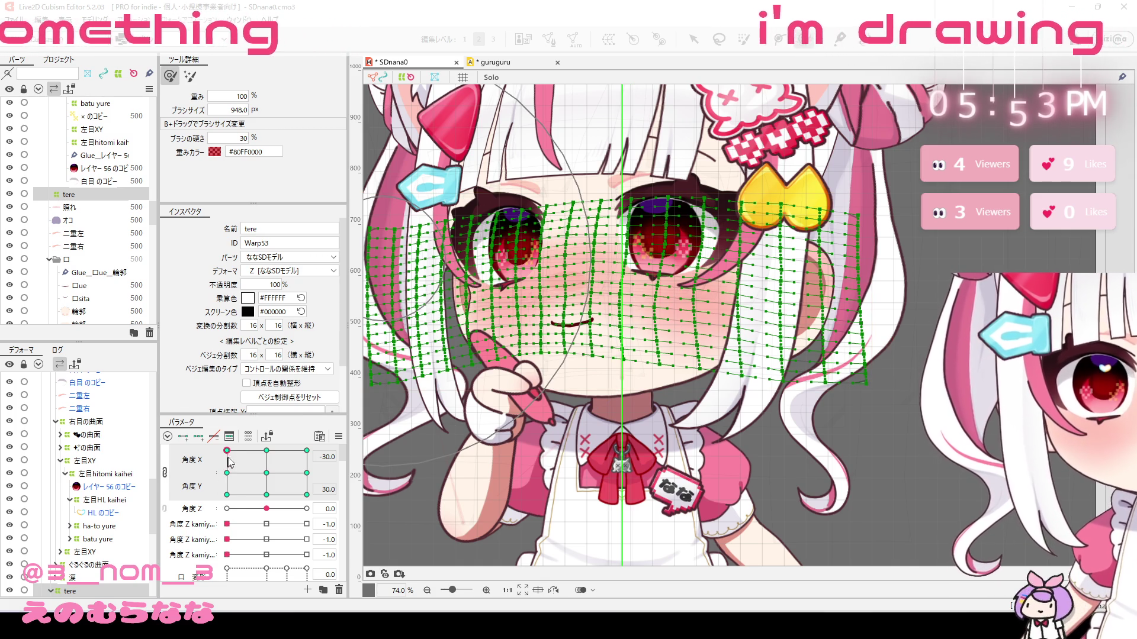
{"action": "left_click", "coordinate": [307, 451]}
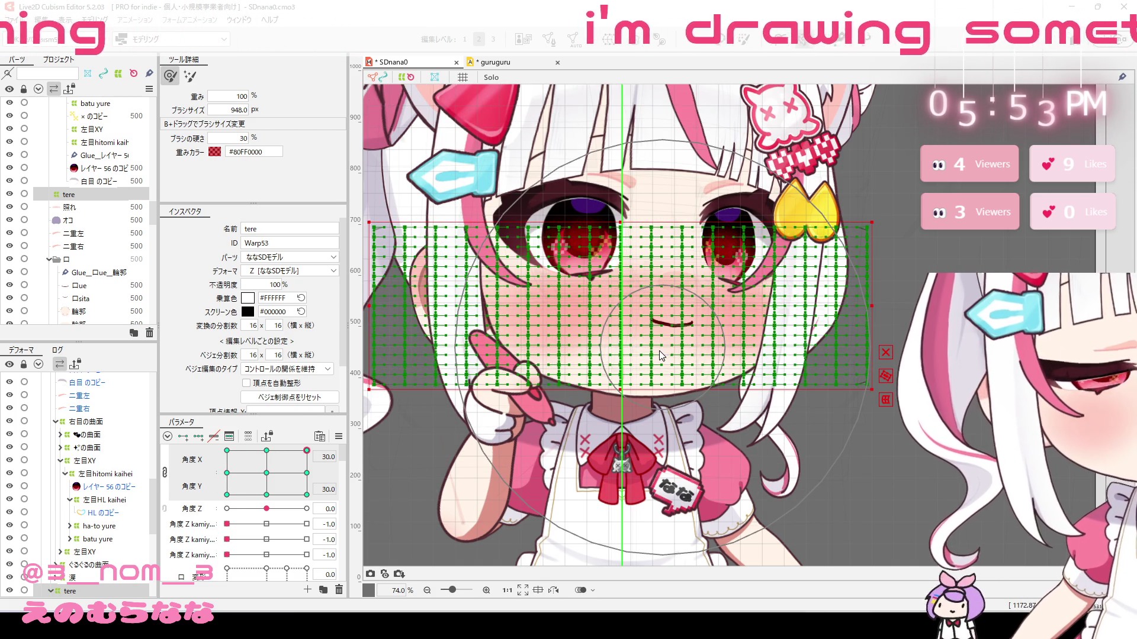
Step: Paste a turned grid at 角度X 30 / 角度Y 30 and reshape it to move the cheek blush
{"action": "key", "text": "ctrl+v"}
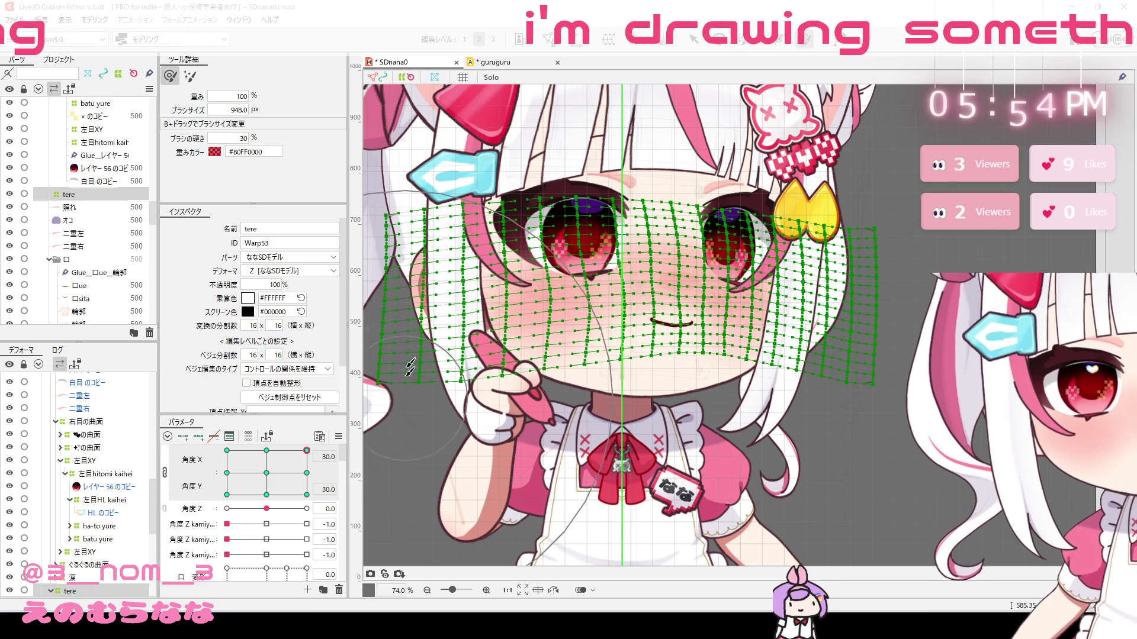
{"action": "mouse_move", "coordinate": [306, 451]}
{"action": "left_mouse_down"}
{"action": "mouse_move", "coordinate": [227, 494]}
{"action": "mouse_move", "coordinate": [135, 502]}
{"action": "mouse_move", "coordinate": [255, 479]}
{"action": "mouse_move", "coordinate": [320, 451]}
{"action": "left_mouse_up"}
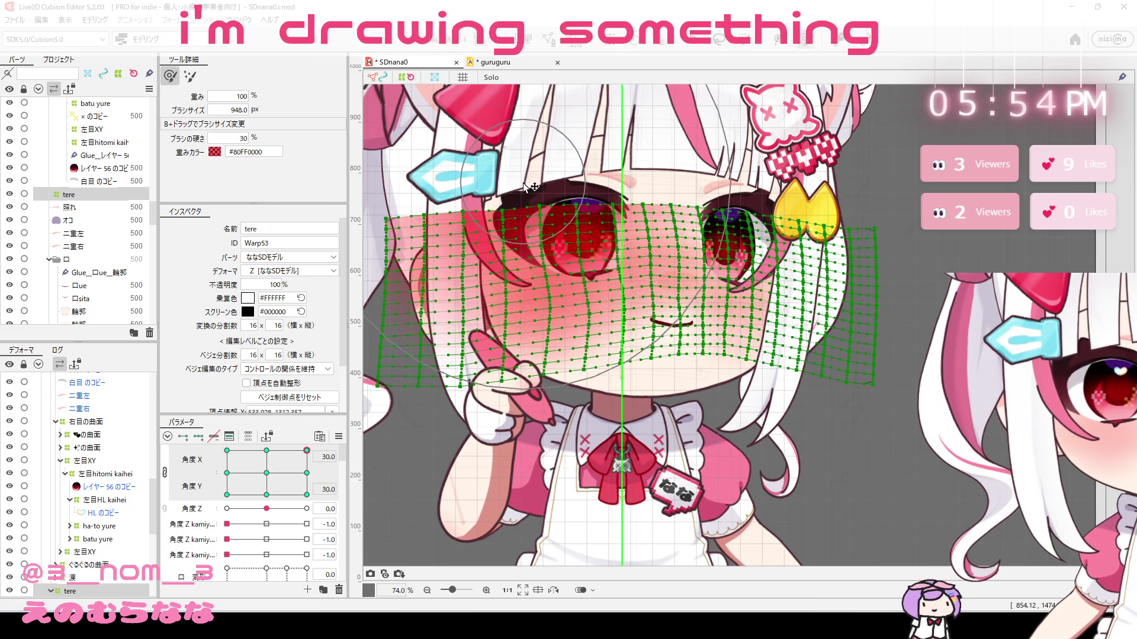
{"action": "left_click_drag", "start_coordinate": [518, 353], "coordinate": [521, 365]}
{"action": "left_click_drag", "start_coordinate": [536, 470], "coordinate": [717, 445]}
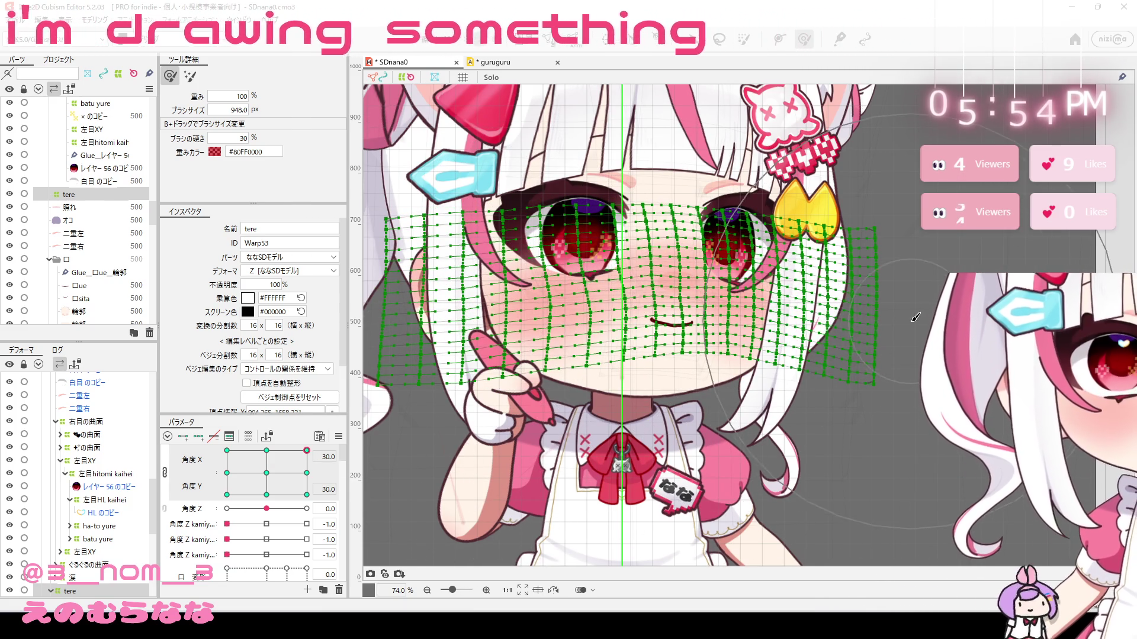
{"action": "left_click_drag", "start_coordinate": [811, 373], "coordinate": [835, 360]}
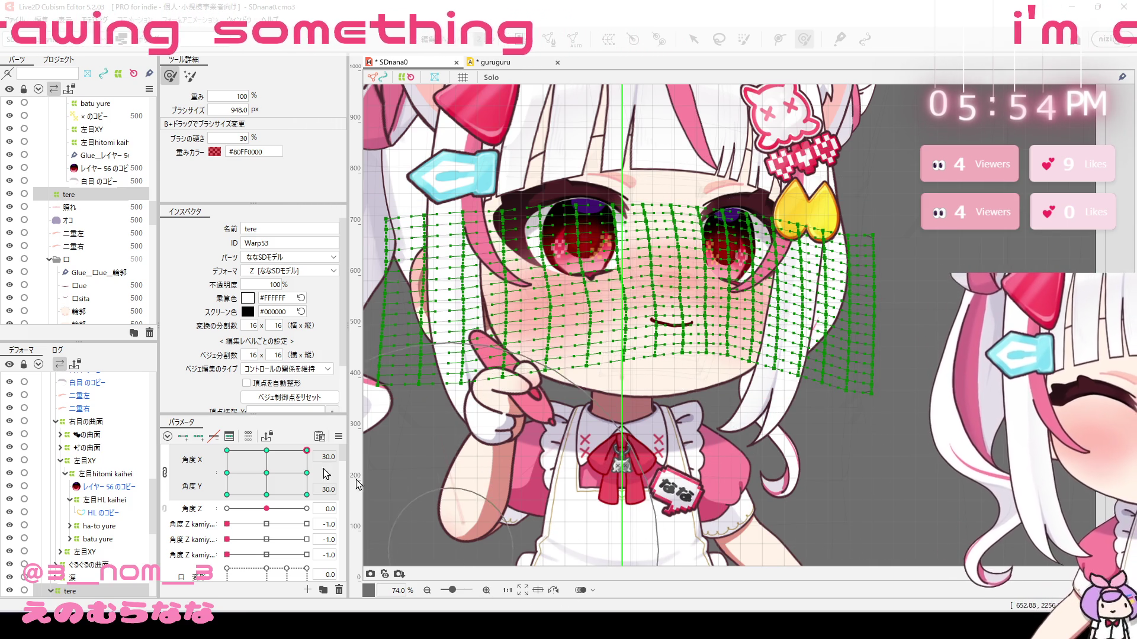
{"action": "left_click", "coordinate": [226, 452]}
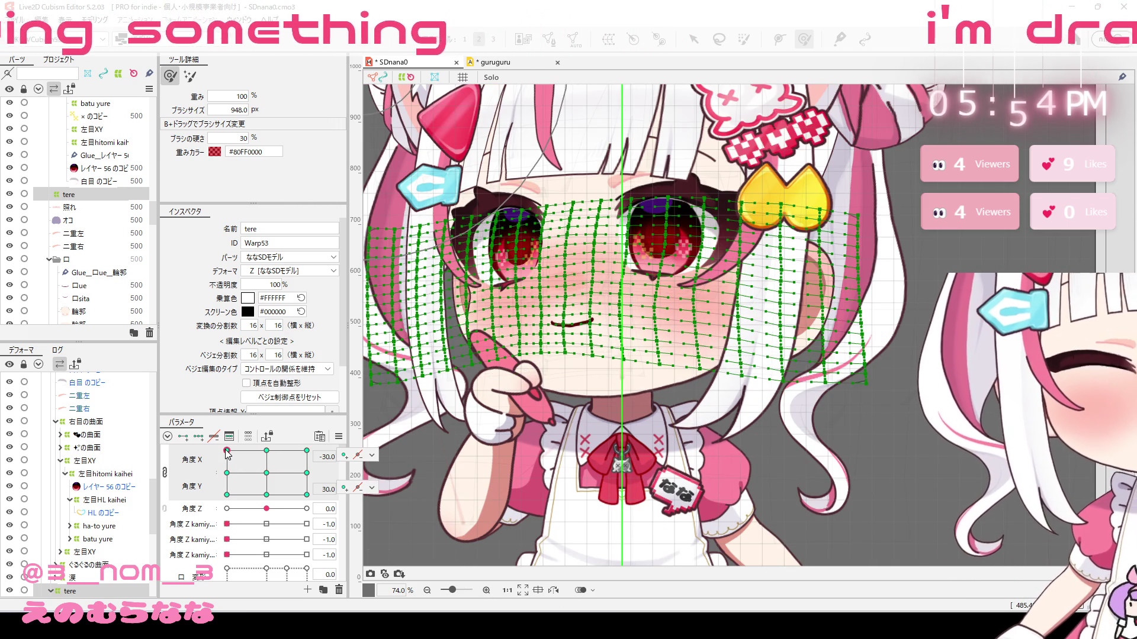